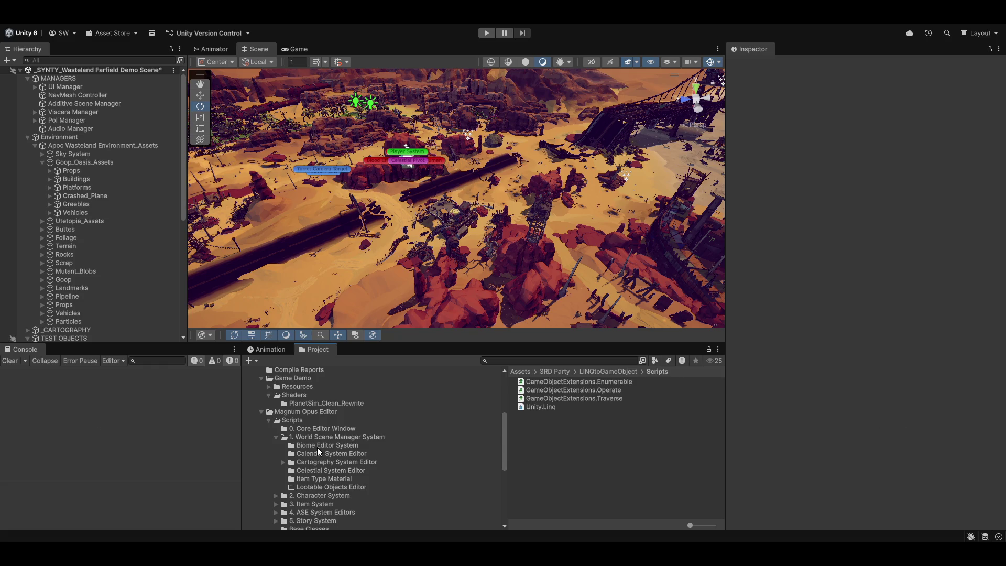
Open the 2. Character System folder under Magnum Opus Editor > Scripts to list its subsystem folders
{"action": "scroll", "coordinate": [316, 448], "scroll_direction": "up", "scroll_amount": 3}
{"action": "scroll", "coordinate": [397, 453], "scroll_direction": "up", "scroll_amount": 6}
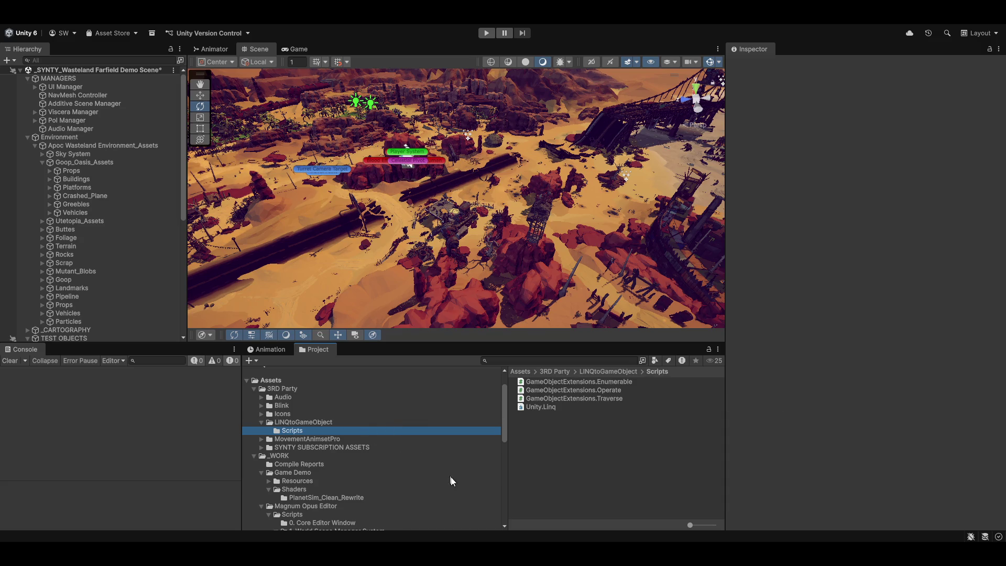
{"action": "scroll", "coordinate": [310, 447], "scroll_direction": "down", "scroll_amount": 5}
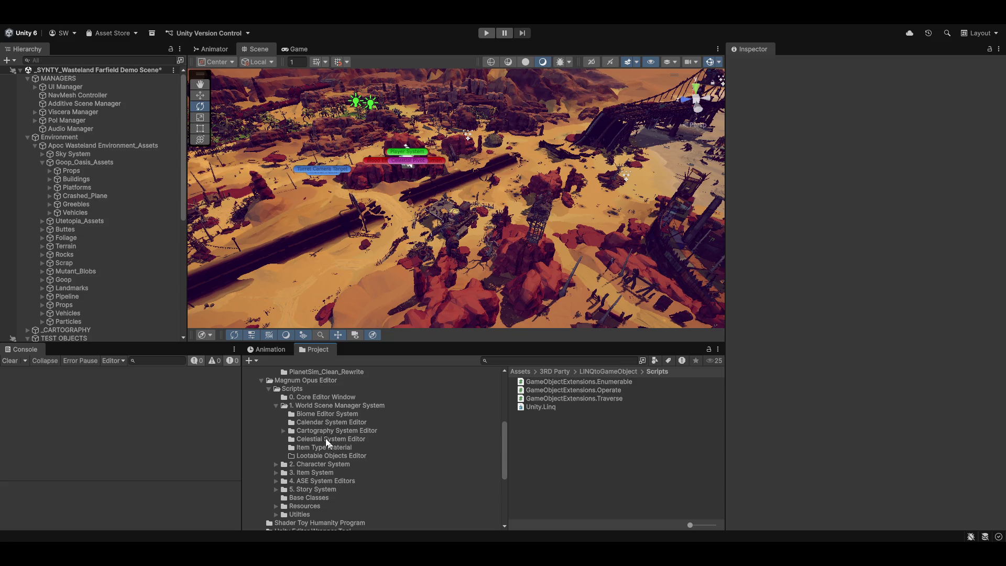
{"action": "left_click", "coordinate": [320, 464]}
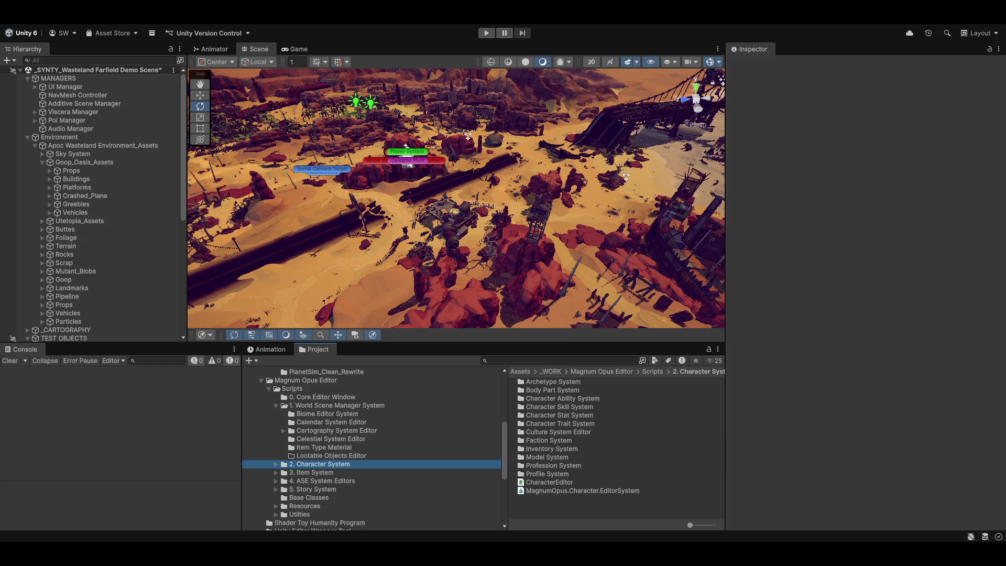
{"action": "left_click", "coordinate": [781, 397]}
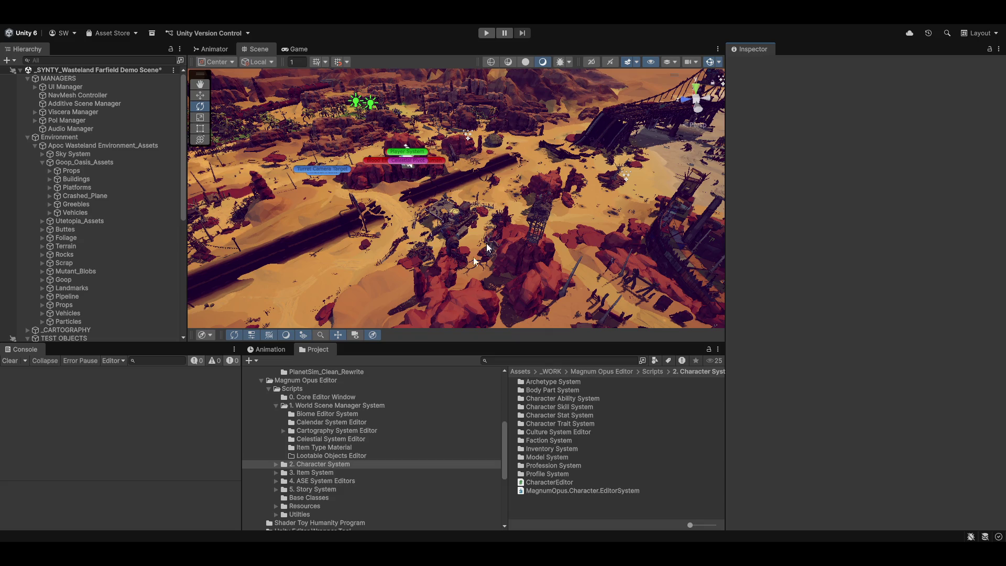
Select the 1. World Scene Manager System folder to list its editor subfolders and WorldEditor scripts
{"action": "mouse_move", "coordinate": [691, 32]}
{"action": "left_mouse_down"}
{"action": "mouse_move", "coordinate": [352, 162]}
{"action": "mouse_move", "coordinate": [697, 253]}
{"action": "mouse_move", "coordinate": [697, 24]}
{"action": "left_mouse_up"}
{"action": "left_click", "coordinate": [309, 406]}
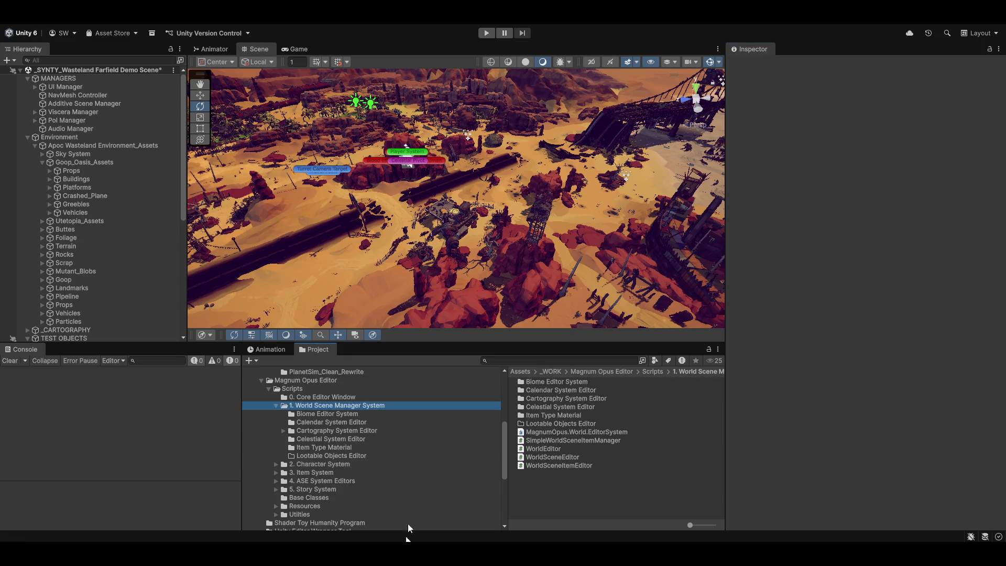
Collapse the 1. World Scene Manager System subfolders, leaving its WorldEditor, WorldSceneEditor and WorldSceneItemEditor scripts listed
{"action": "left_click", "coordinate": [276, 406]}
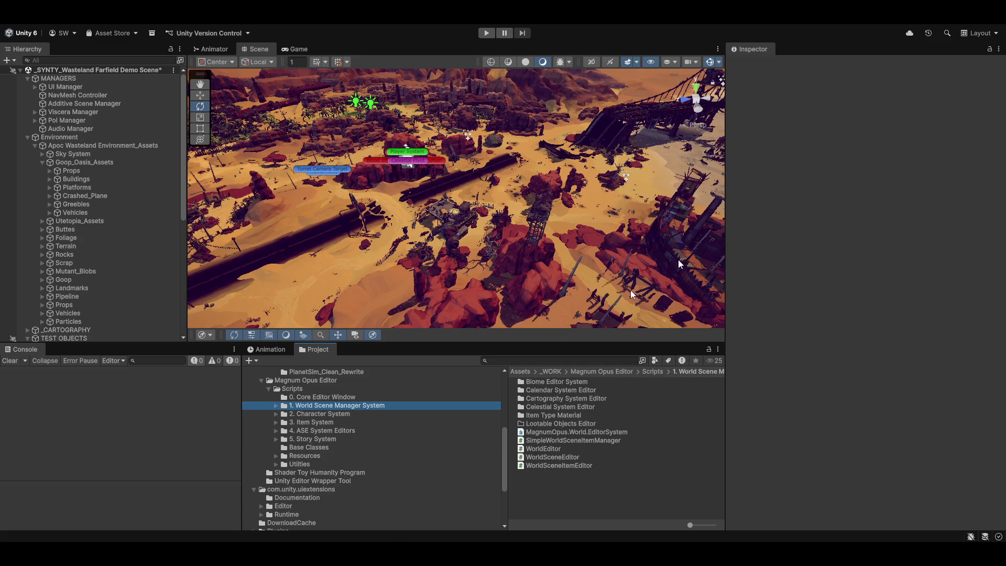
{"action": "left_click", "coordinate": [881, 430]}
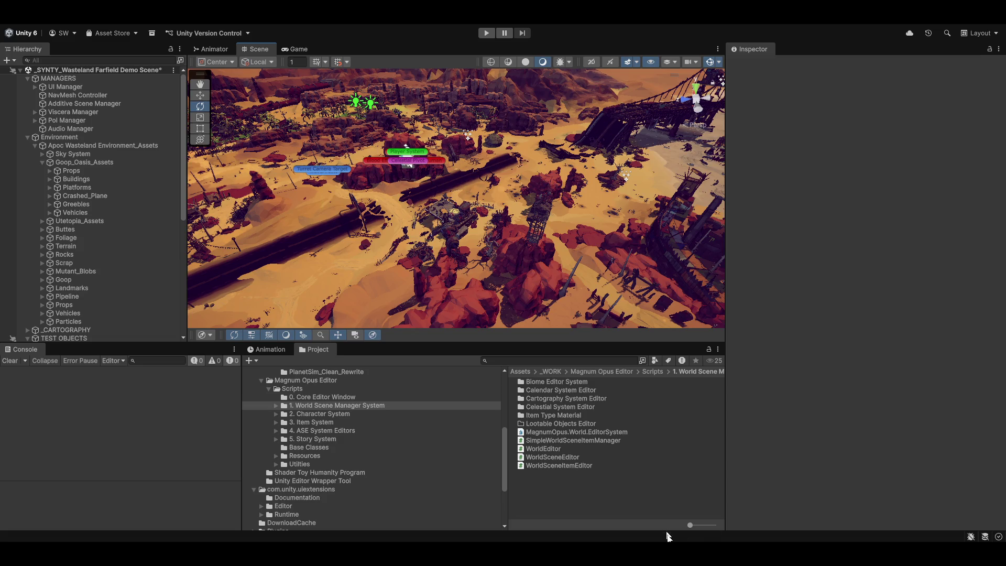
Leave Google Drive, return to the Unity editor and open the custom tools dropdown in the Scene view
{"action": "mouse_move", "coordinate": [516, 551]}
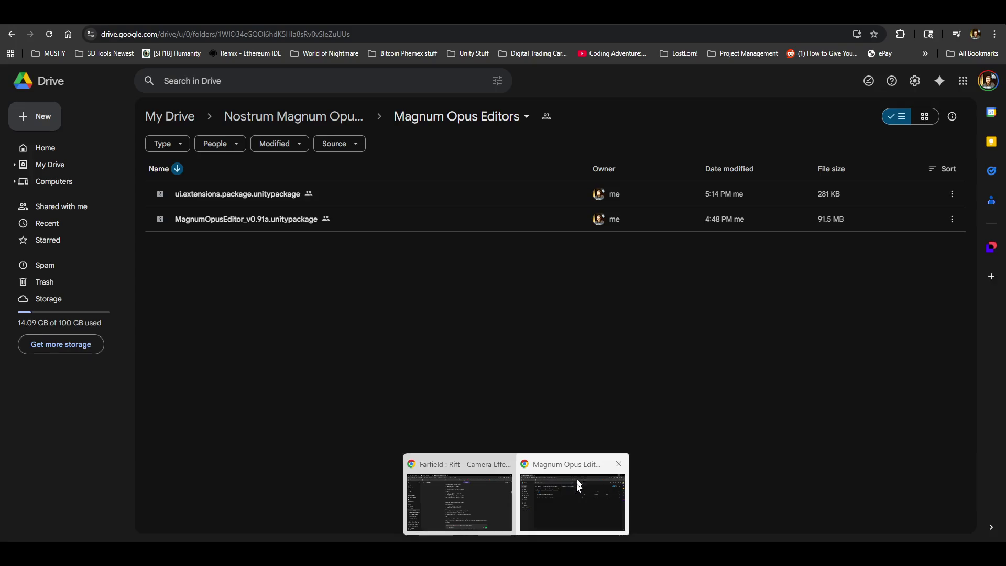
{"action": "left_click", "coordinate": [573, 493]}
{"action": "key", "text": "alt+Tab"}
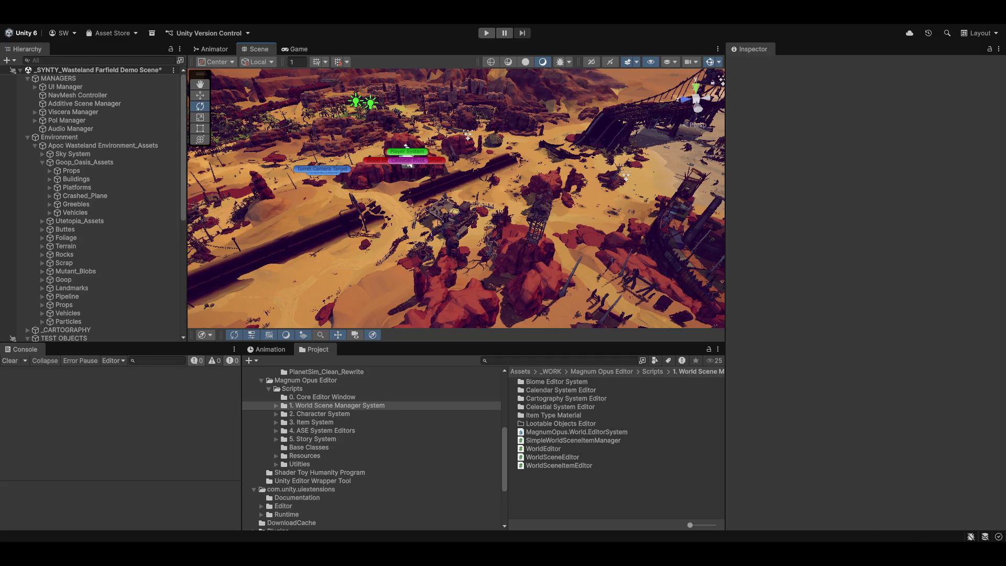
{"action": "key", "text": "alt+Tab"}
{"action": "key", "text": "super+Down"}
{"action": "left_click", "coordinate": [829, 142]}
{"action": "left_click", "coordinate": [329, 21]}
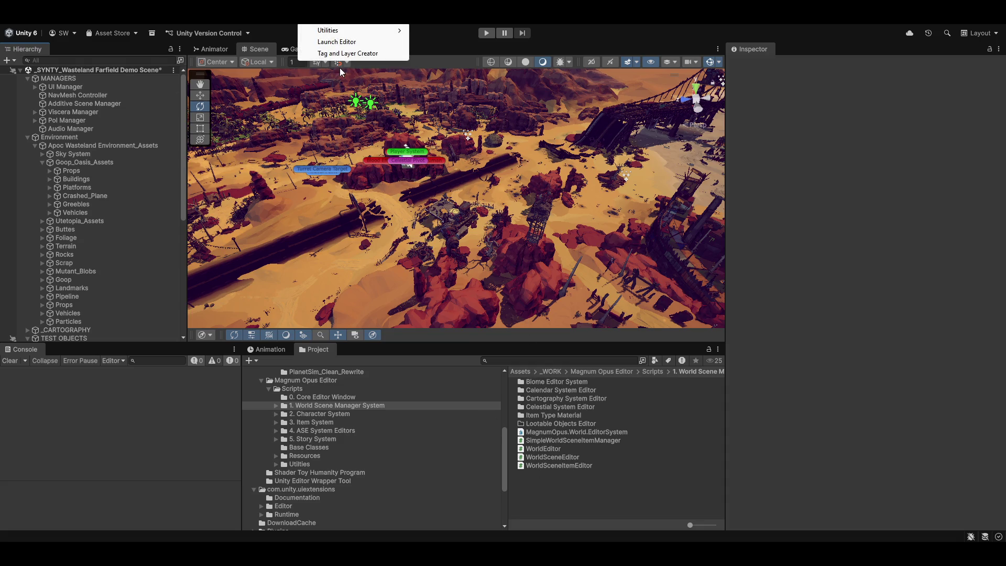
Launch the Magnum Opus editor, check its Layers and Tags choices, and show the archetype and culture creators
{"action": "left_click", "coordinate": [336, 42]}
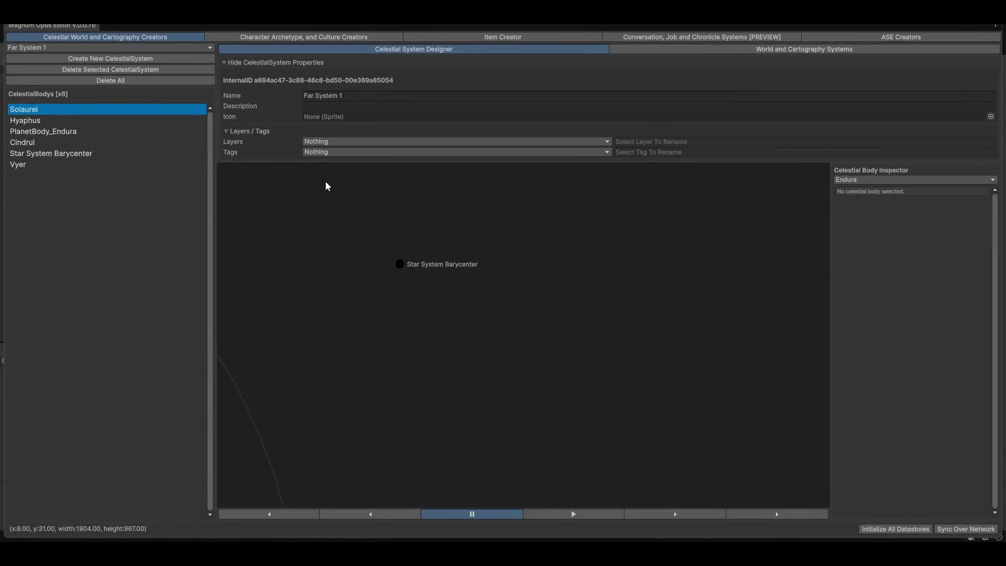
{"action": "left_click", "coordinate": [345, 141]}
{"action": "left_click", "coordinate": [223, 204]}
{"action": "left_click", "coordinate": [329, 152]}
{"action": "left_click", "coordinate": [316, 266]}
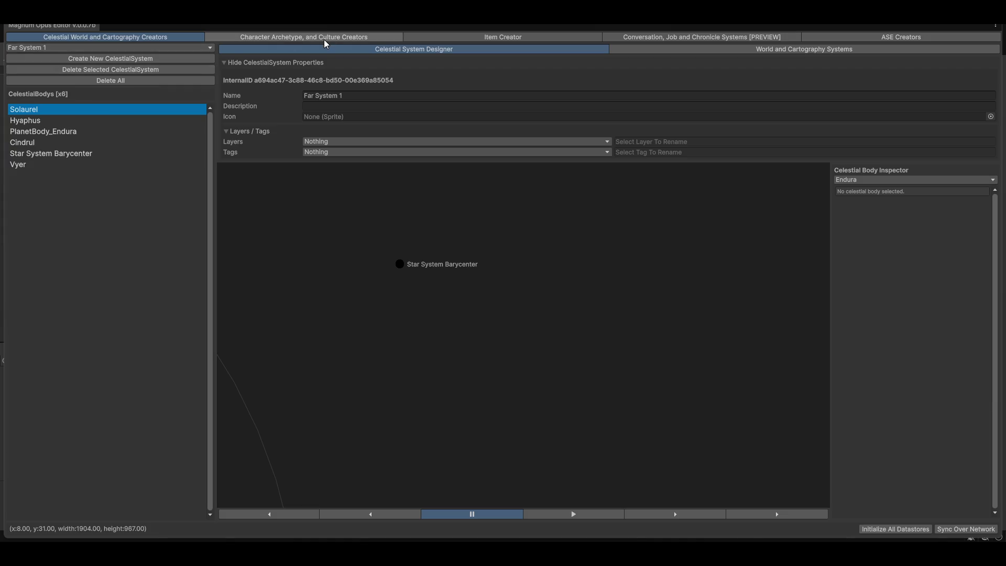
{"action": "left_click", "coordinate": [326, 42]}
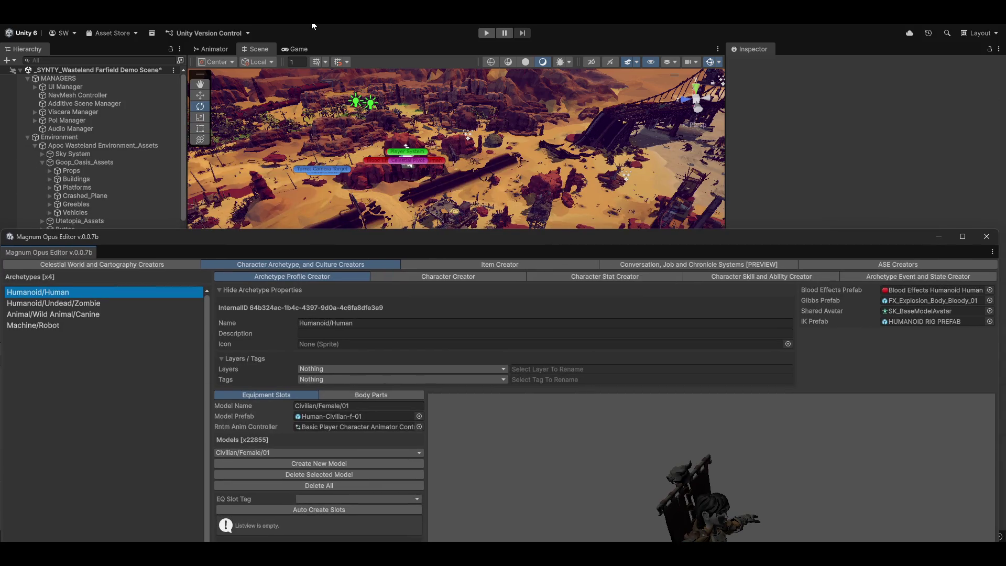
In the Tags and Layers manager, create a new layer named 'Camera Cutaway Layer'
{"action": "left_click", "coordinate": [313, 27]}
{"action": "left_click", "coordinate": [335, 54]}
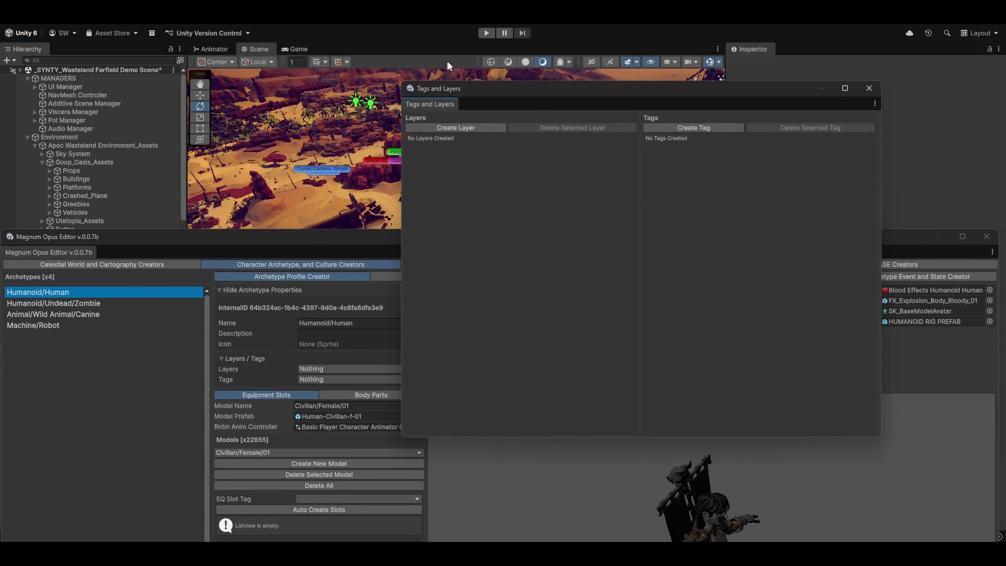
{"action": "left_click", "coordinate": [459, 131]}
{"action": "left_click", "coordinate": [500, 140]}
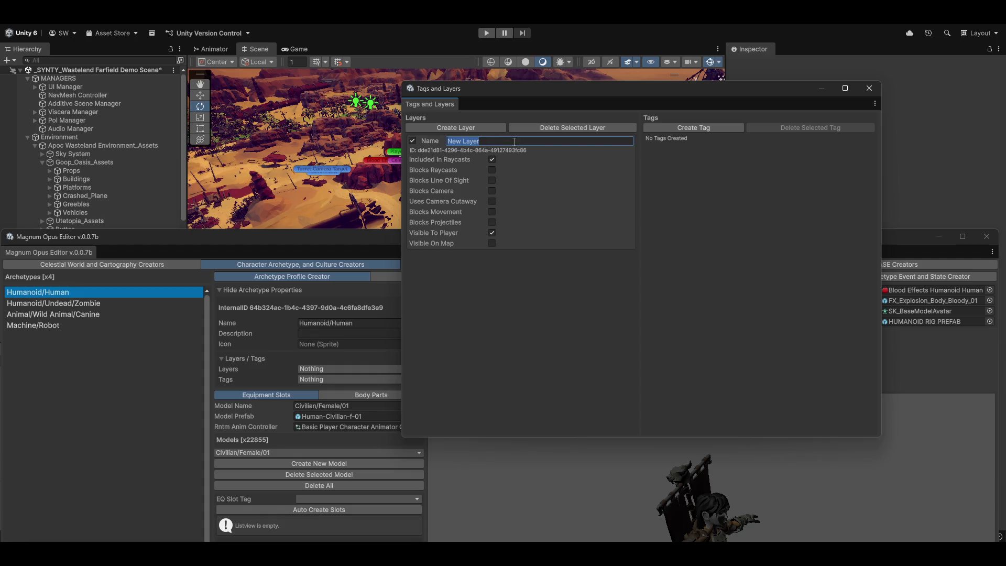
{"action": "type", "text": "Test "}
{"action": "type", "text": "Camera"}
{"action": "type", "text": " Cu"}
{"action": "type", "text": "taway"}
{"action": "key", "text": "Home"}
{"action": "key", "text": "Delete"}
{"action": "key", "text": "Delete"}
{"action": "key", "text": "Delete"}
{"action": "type", "text": "Ayer"}
{"action": "key", "text": "ctrl+a"}
{"action": "key", "text": "End"}
{"action": "key", "text": "Delete"}
{"action": "type", "text": "a"}
Enable Uses Camera Cutaway, Blocks Projectiles and Visible On Map, then close the manager and maximise the editor
{"action": "left_click", "coordinate": [492, 201]}
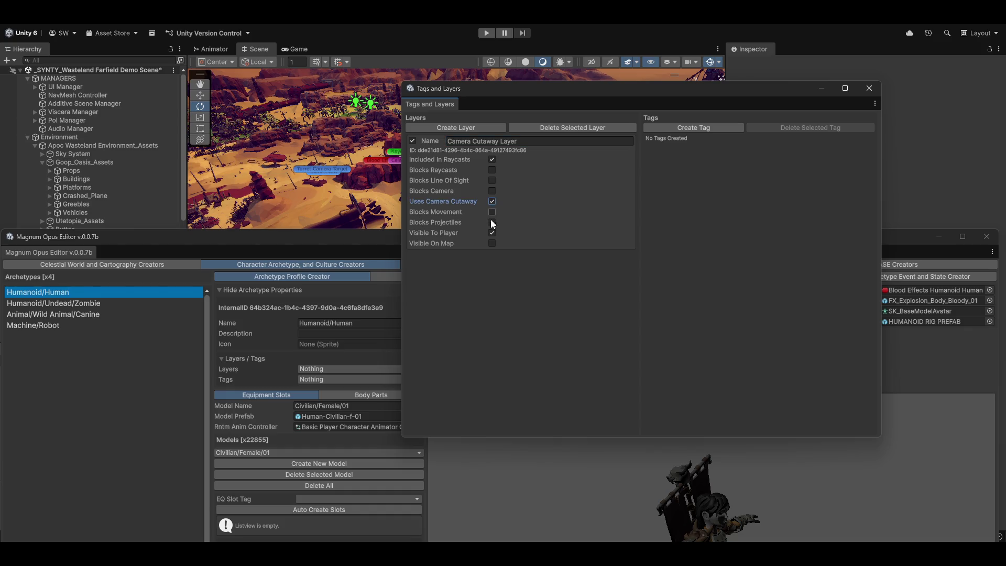
{"action": "left_click", "coordinate": [492, 222]}
{"action": "left_click", "coordinate": [492, 244]}
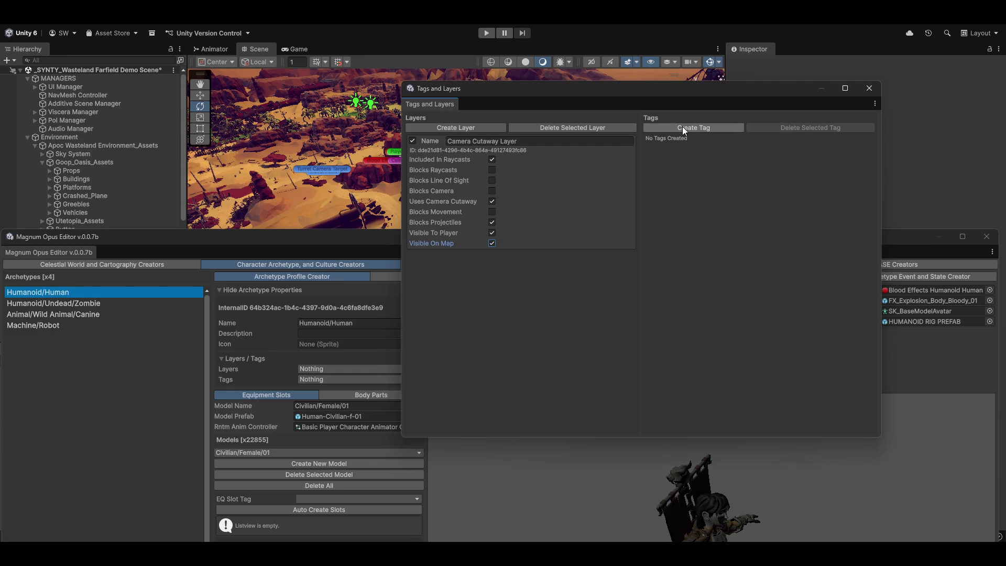
{"action": "left_click", "coordinate": [870, 90]}
{"action": "left_click_drag", "start_coordinate": [460, 241], "coordinate": [471, 5]}
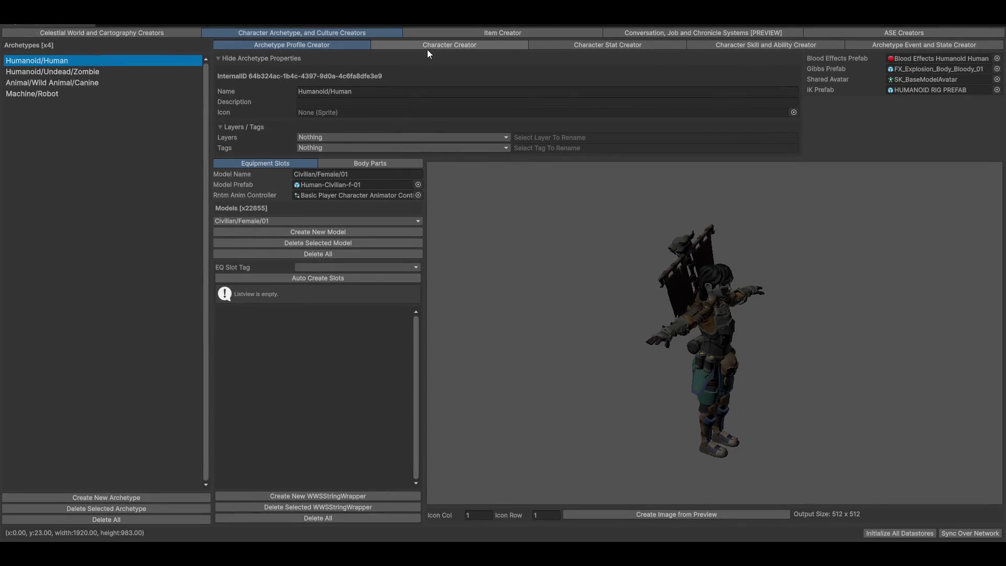
Collapse the Layers/Tags, Character Properties and Profile Controls sections and view another character's SK_SAMR_WARR_01_14ALWR_HU01 model part
{"action": "left_click", "coordinate": [241, 130]}
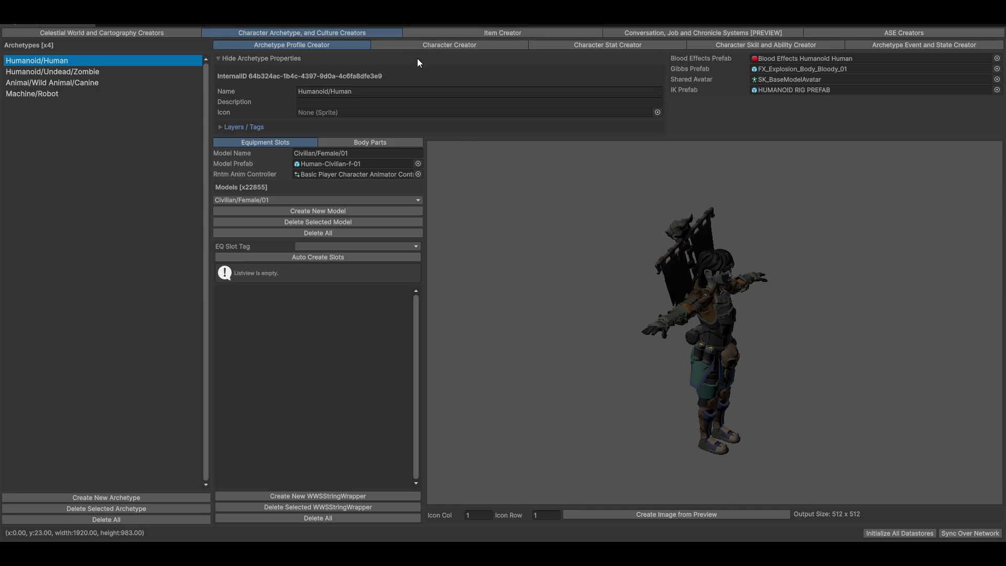
{"action": "left_click", "coordinate": [417, 45]}
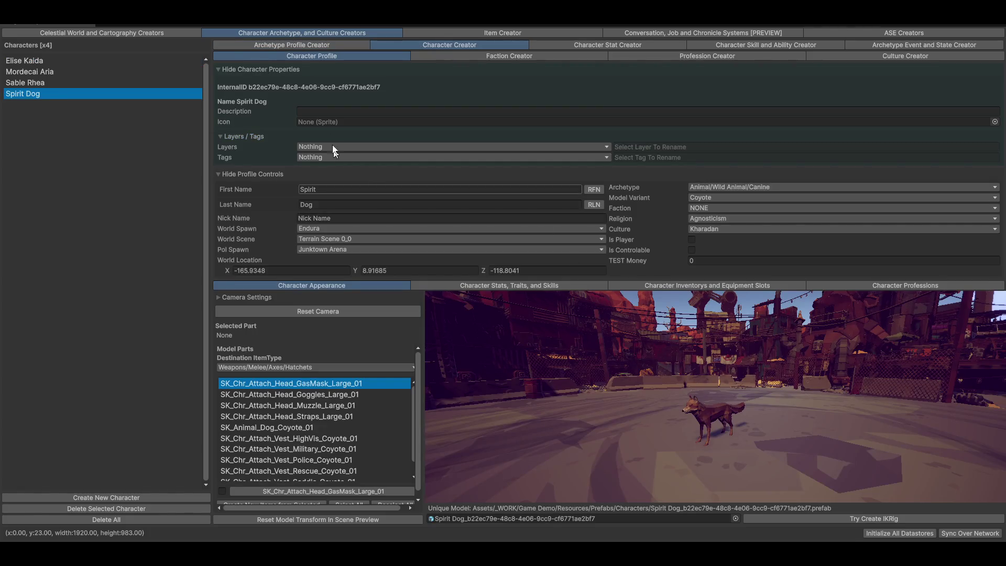
{"action": "left_click", "coordinate": [261, 68]}
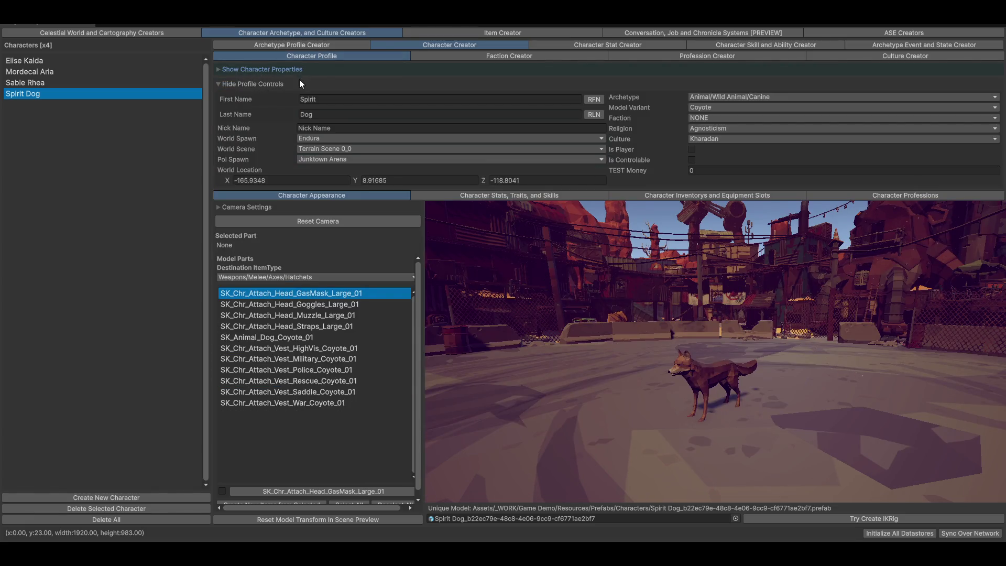
{"action": "left_click", "coordinate": [252, 81]}
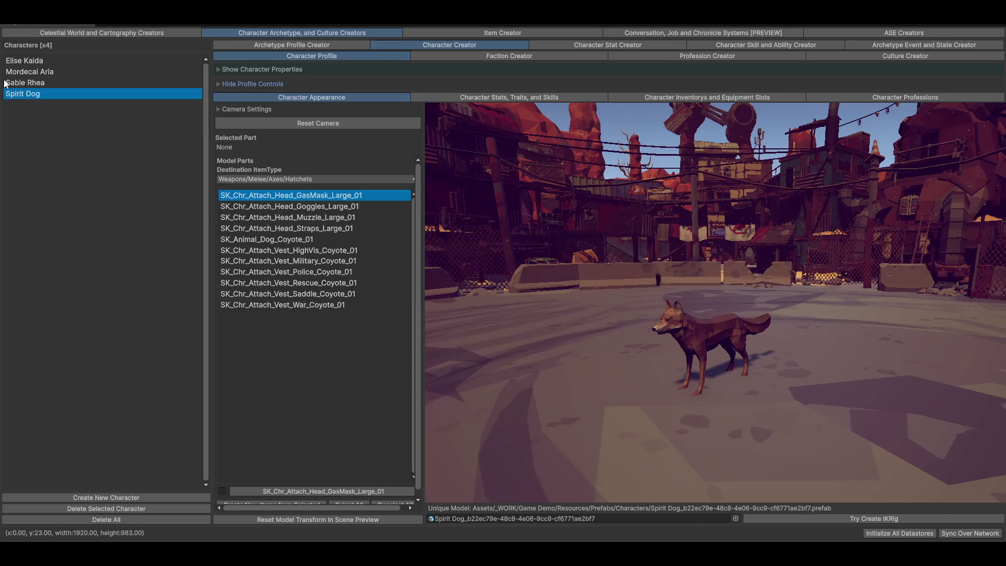
{"action": "left_click", "coordinate": [36, 60]}
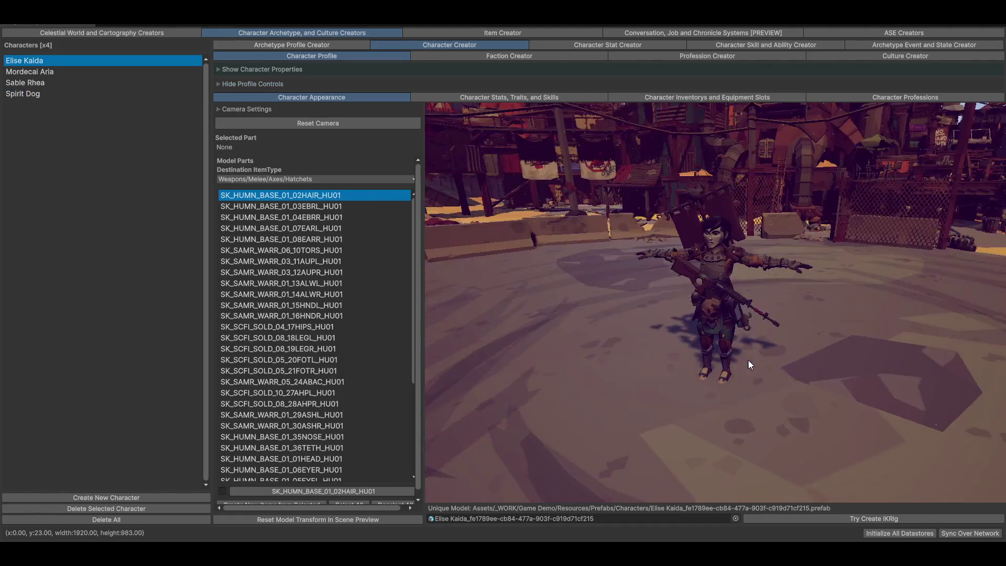
{"action": "scroll", "coordinate": [353, 291], "scroll_direction": "down", "scroll_amount": 5}
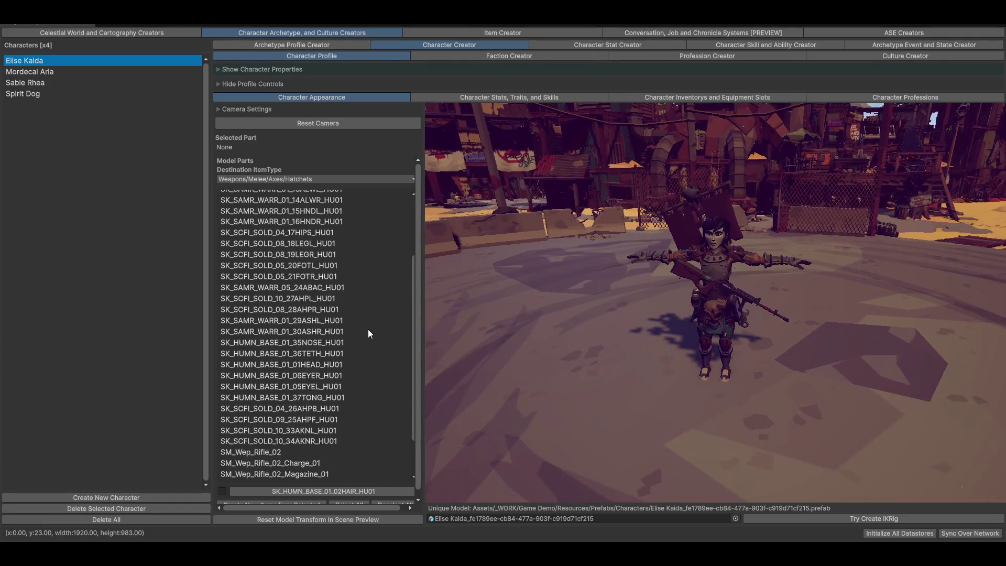
{"action": "left_click", "coordinate": [379, 293]}
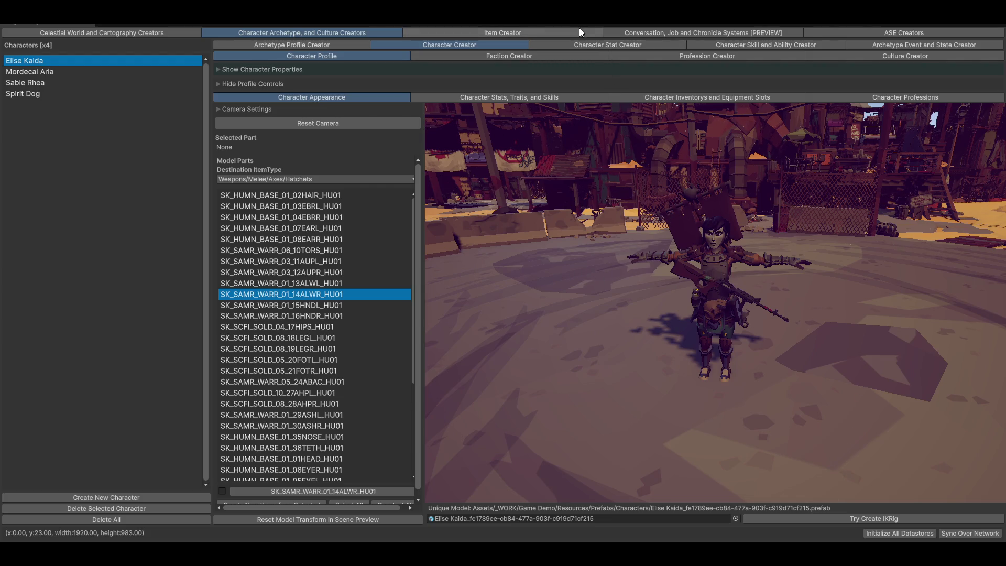
{"action": "left_click", "coordinate": [502, 31]}
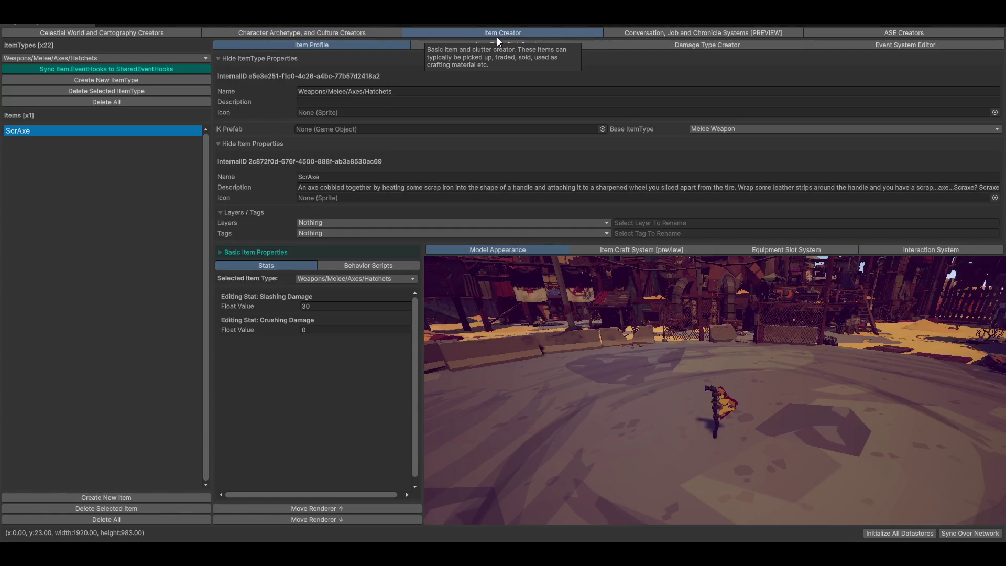
Show the Building Test/Prebuilt items, give TEST Shack the Camera Cutaway Layer, and close the Magnum Opus editor
{"action": "left_click", "coordinate": [122, 56]}
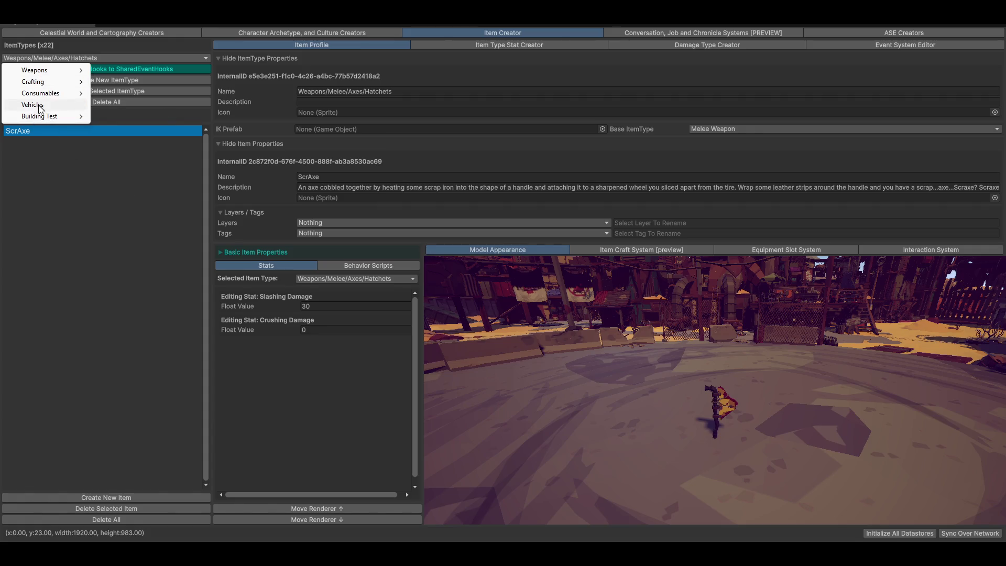
{"action": "mouse_move", "coordinate": [42, 115]}
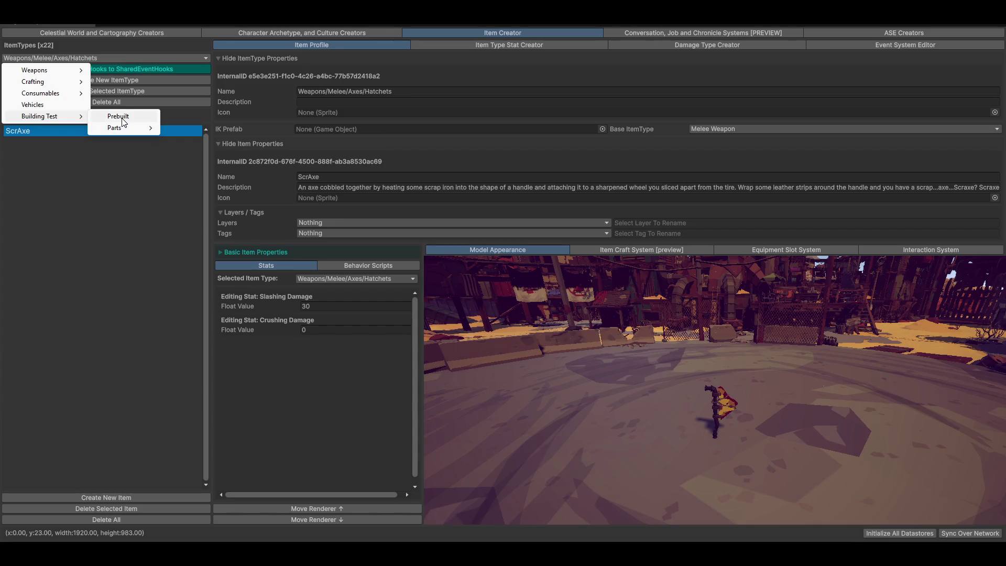
{"action": "left_click", "coordinate": [117, 116]}
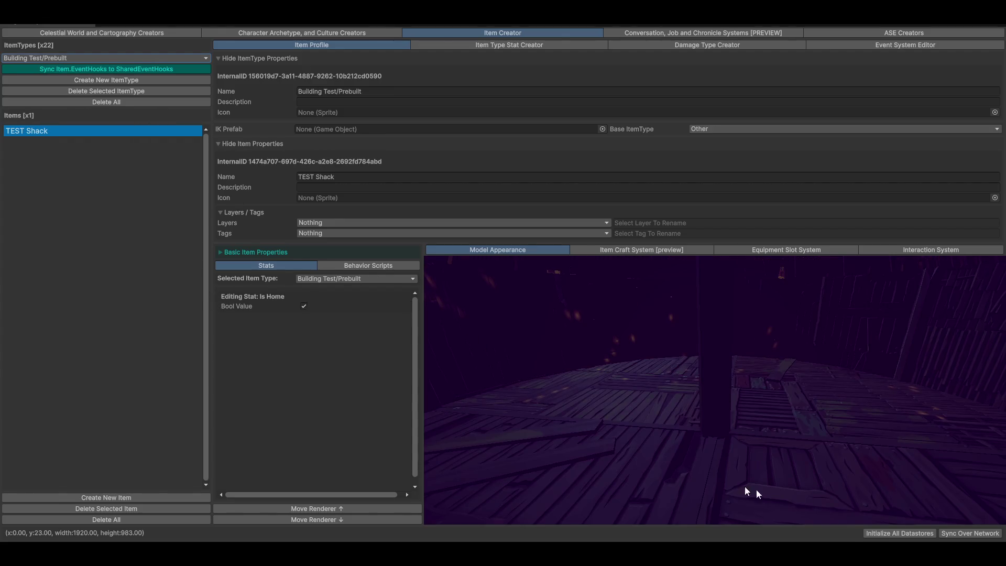
{"action": "mouse_move", "coordinate": [661, 315]}
{"action": "left_mouse_down"}
{"action": "mouse_move", "coordinate": [643, 387]}
{"action": "mouse_move", "coordinate": [646, 433]}
{"action": "mouse_move", "coordinate": [564, 446]}
{"action": "mouse_move", "coordinate": [668, 364]}
{"action": "mouse_move", "coordinate": [640, 381]}
{"action": "mouse_move", "coordinate": [647, 384]}
{"action": "left_mouse_up"}
{"action": "left_click", "coordinate": [313, 223]}
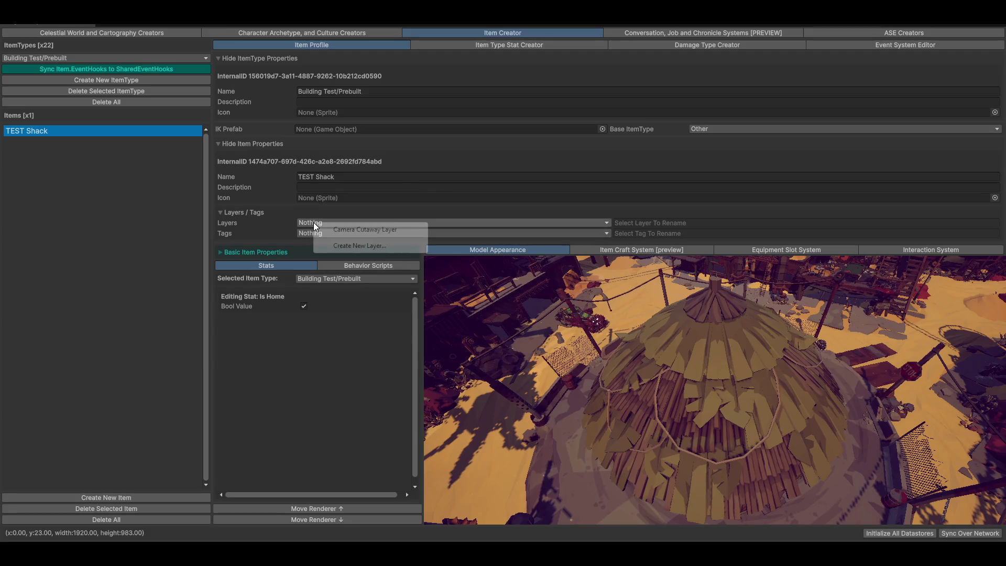
{"action": "left_click", "coordinate": [354, 231]}
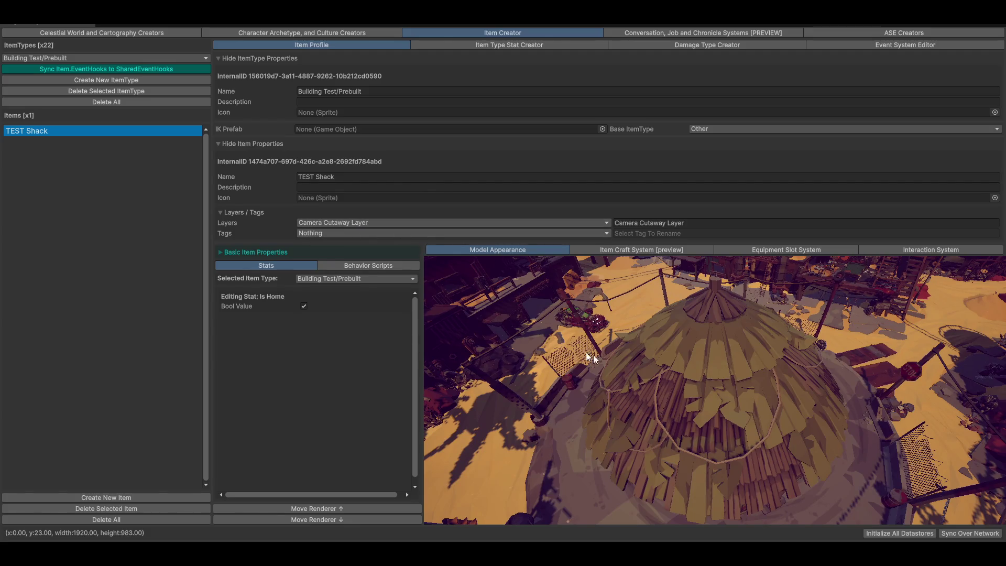
{"action": "mouse_move", "coordinate": [633, 366]}
{"action": "left_mouse_down"}
{"action": "mouse_move", "coordinate": [636, 330]}
{"action": "mouse_move", "coordinate": [630, 392]}
{"action": "mouse_move", "coordinate": [669, 382]}
{"action": "mouse_move", "coordinate": [655, 377]}
{"action": "mouse_move", "coordinate": [662, 388]}
{"action": "mouse_move", "coordinate": [653, 398]}
{"action": "mouse_move", "coordinate": [665, 396]}
{"action": "left_mouse_up"}
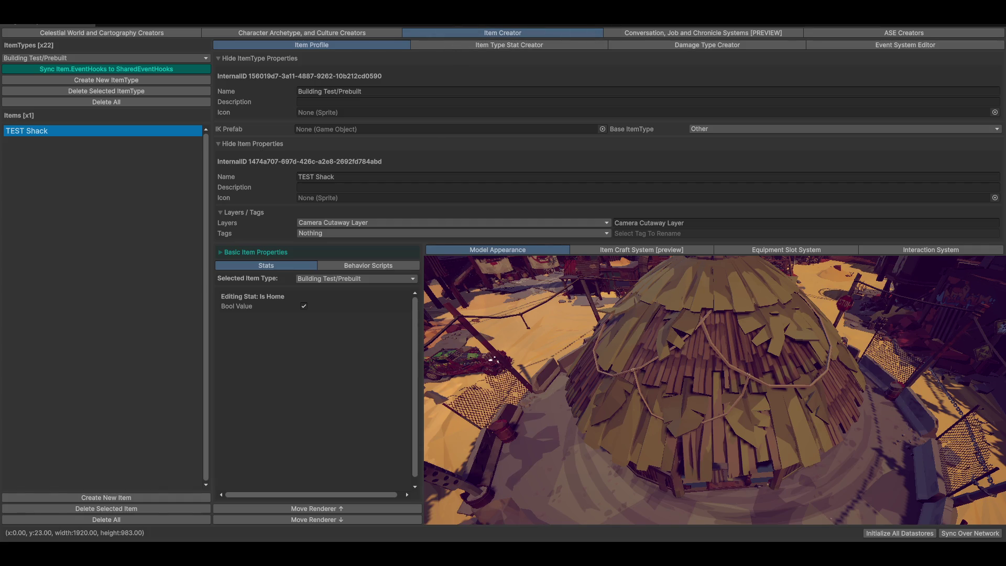
{"action": "key", "text": "alt+F4"}
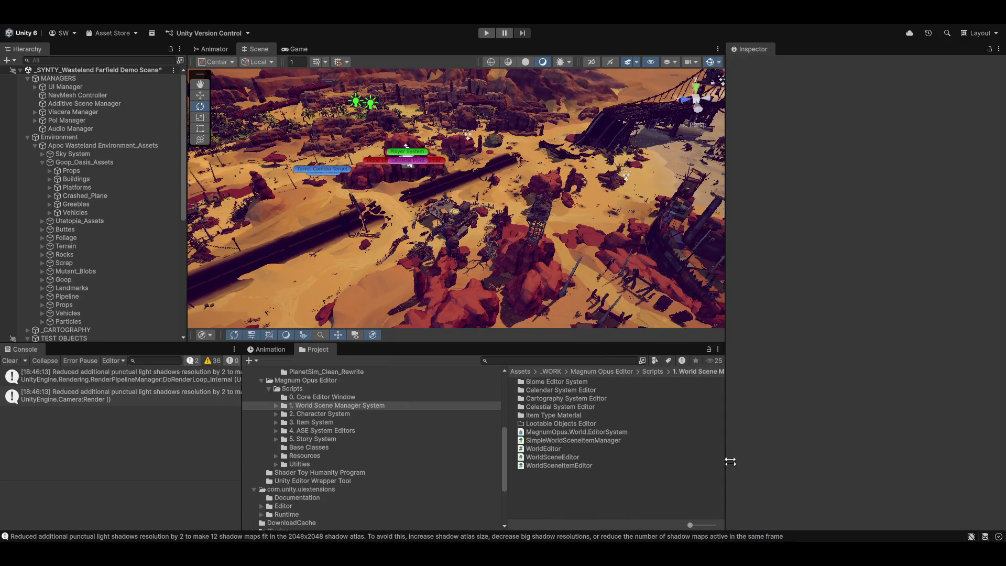
Search the Project panel for 'itemtypedata' and view the ItemTypeDatastore asset in the Inspector
{"action": "left_click", "coordinate": [568, 361]}
{"action": "type", "text": "itemtypedata"}
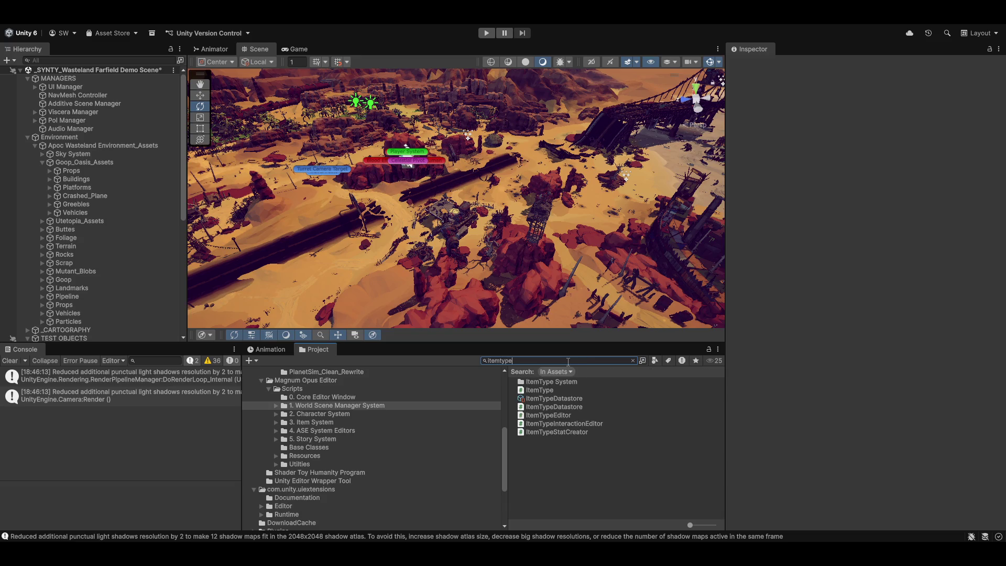
{"action": "left_click", "coordinate": [574, 382]}
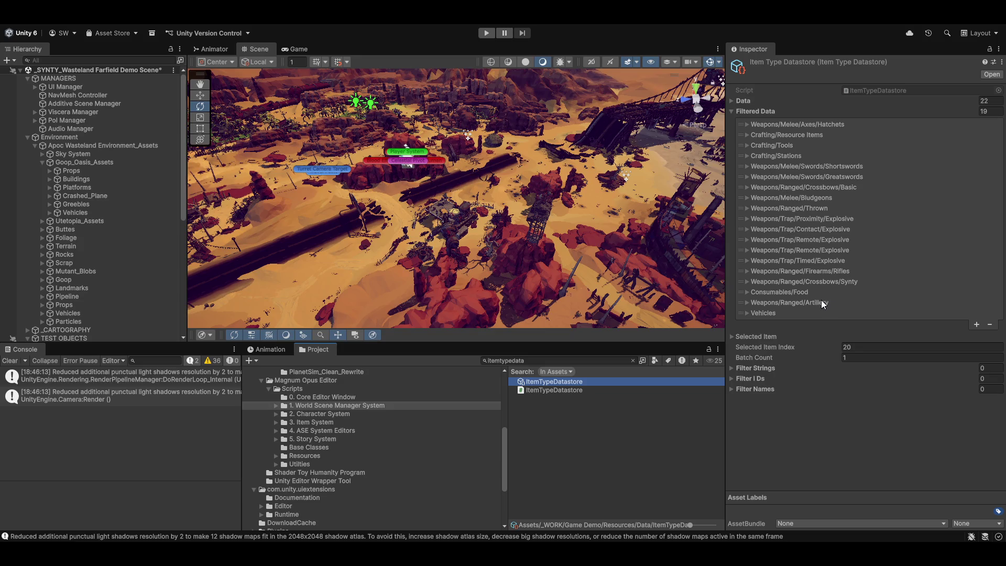
{"action": "left_click", "coordinate": [798, 313]}
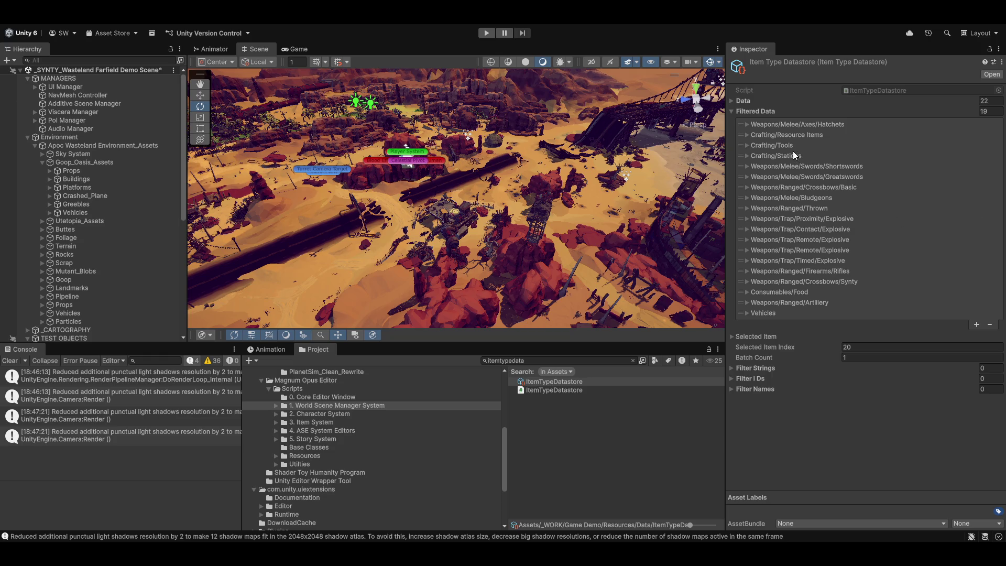
Expand the Building Test/Prebuilt entry to reveal the TEST Shack item's Layer IDs list
{"action": "left_click", "coordinate": [731, 110]}
{"action": "left_click", "coordinate": [730, 100]}
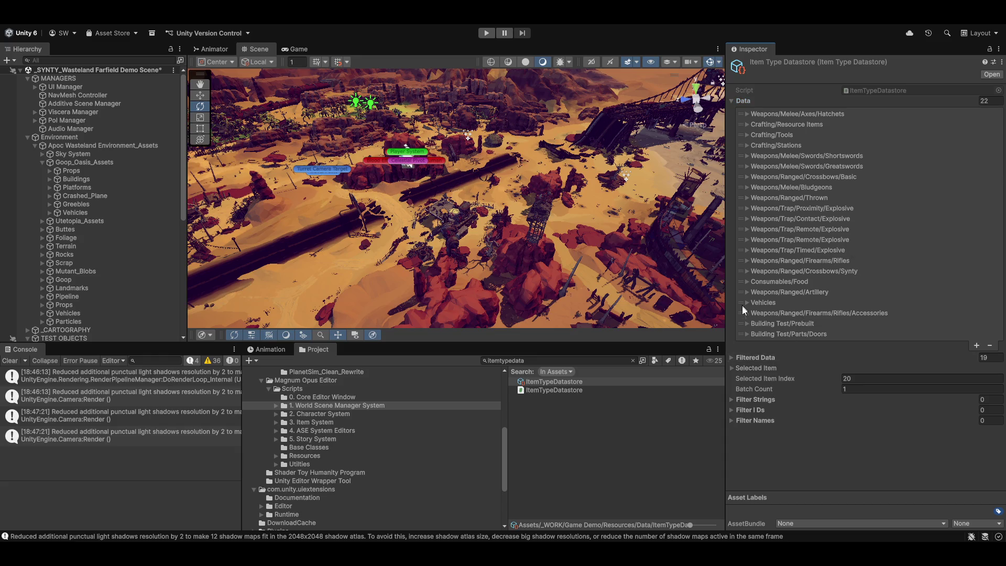
{"action": "left_click", "coordinate": [746, 323]}
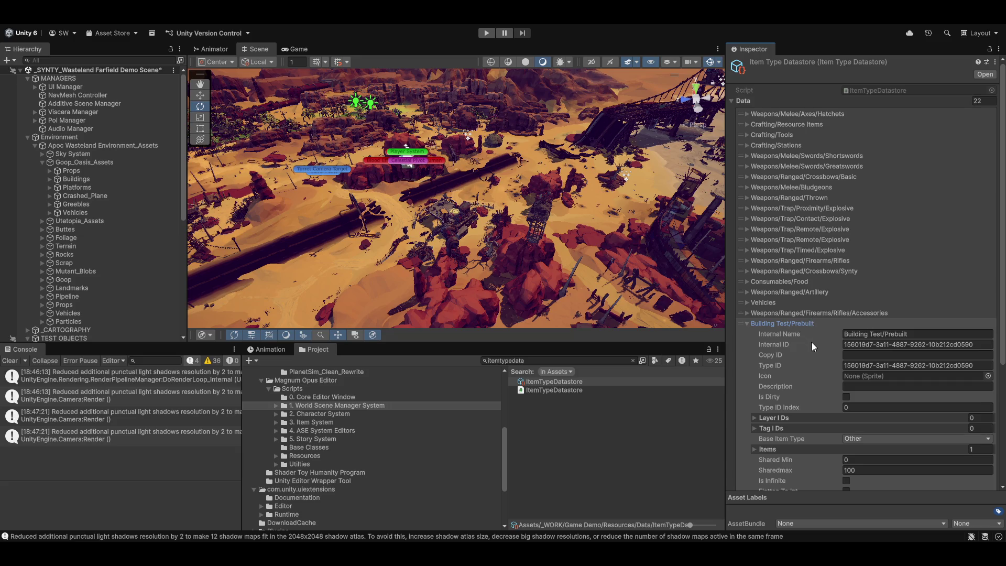
{"action": "scroll", "coordinate": [810, 359], "scroll_direction": "down", "scroll_amount": 1}
{"action": "scroll", "coordinate": [810, 362], "scroll_direction": "down", "scroll_amount": 4}
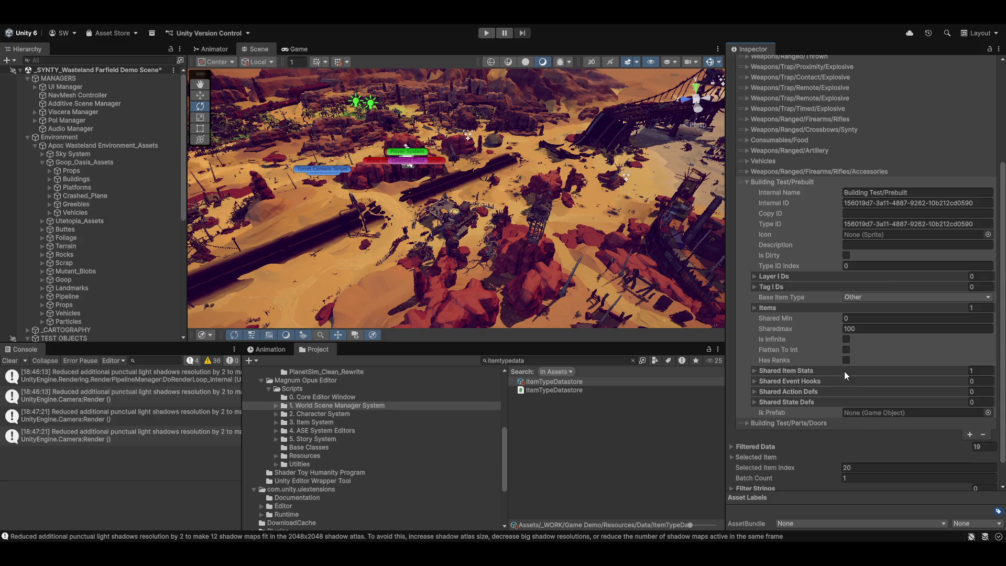
{"action": "left_click", "coordinate": [791, 309]}
{"action": "left_click", "coordinate": [809, 319]}
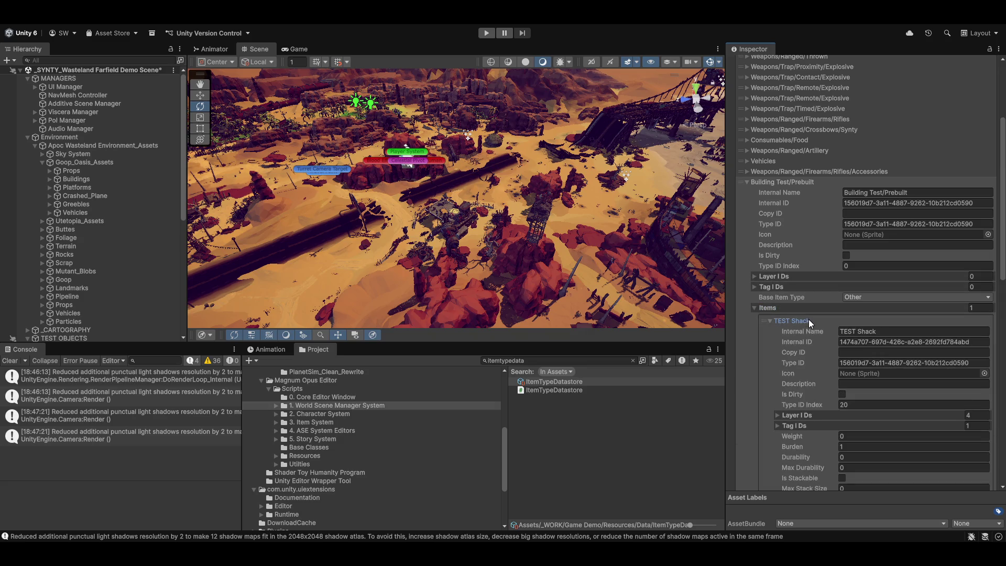
{"action": "scroll", "coordinate": [793, 408], "scroll_direction": "down", "scroll_amount": 3}
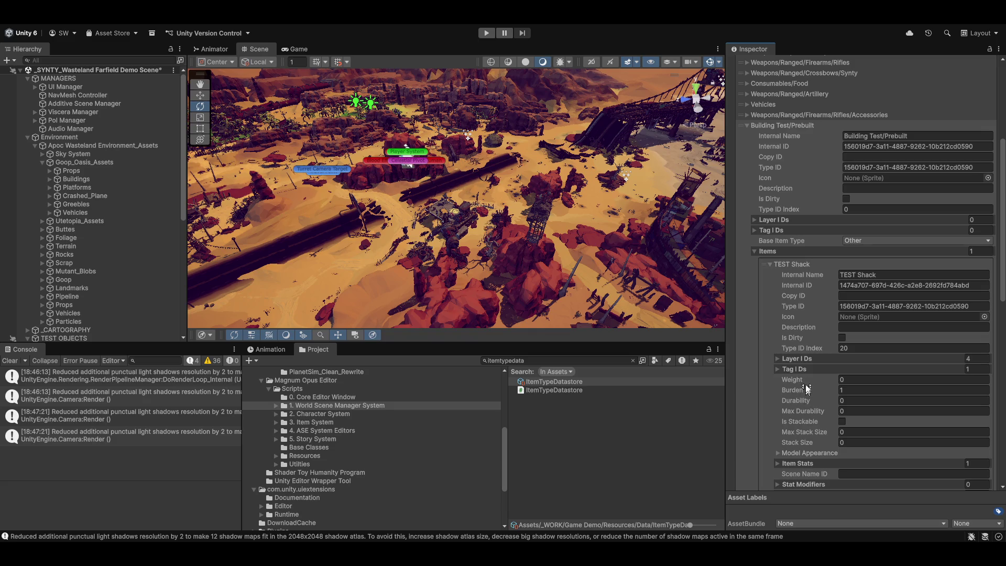
{"action": "left_click", "coordinate": [805, 357]}
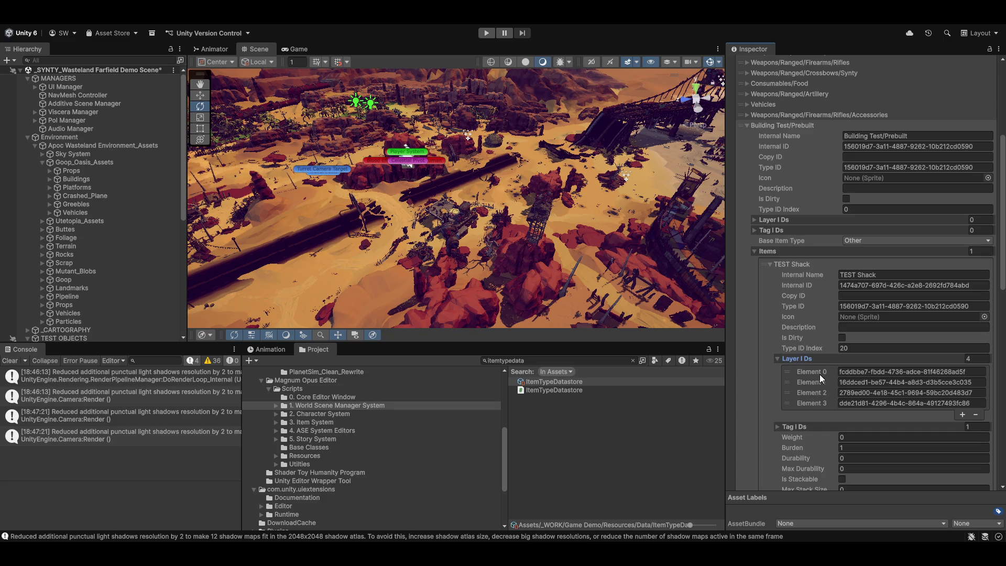
Resize TEST Shack's Layer IDs to 1, empty its Tag IDs, add one layer entry, and clear console warnings
{"action": "left_click", "coordinate": [812, 402]}
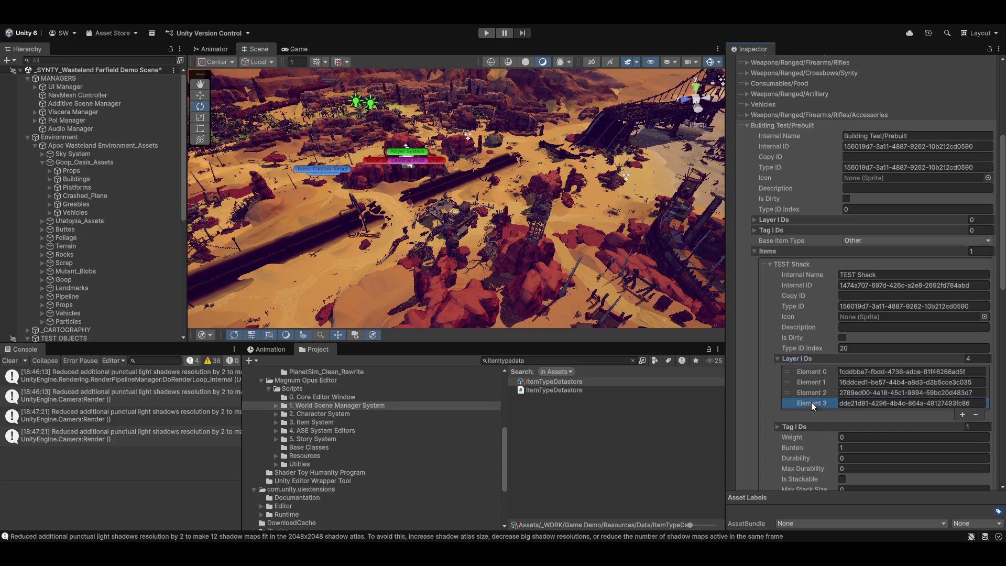
{"action": "left_click", "coordinate": [978, 359]}
{"action": "type", "text": "1"}
{"action": "key", "text": "Return"}
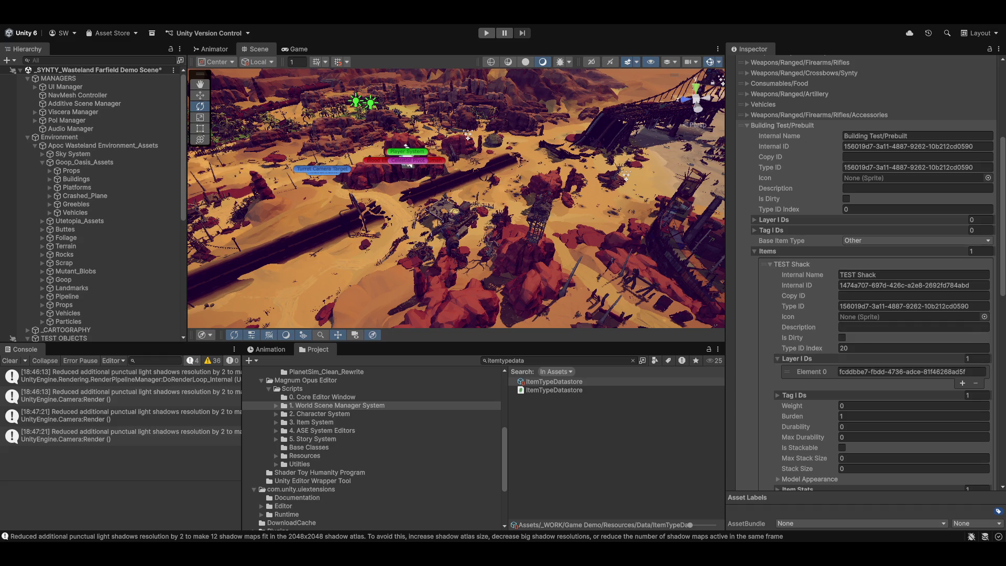
{"action": "left_click", "coordinate": [811, 371]}
{"action": "left_click", "coordinate": [975, 384]}
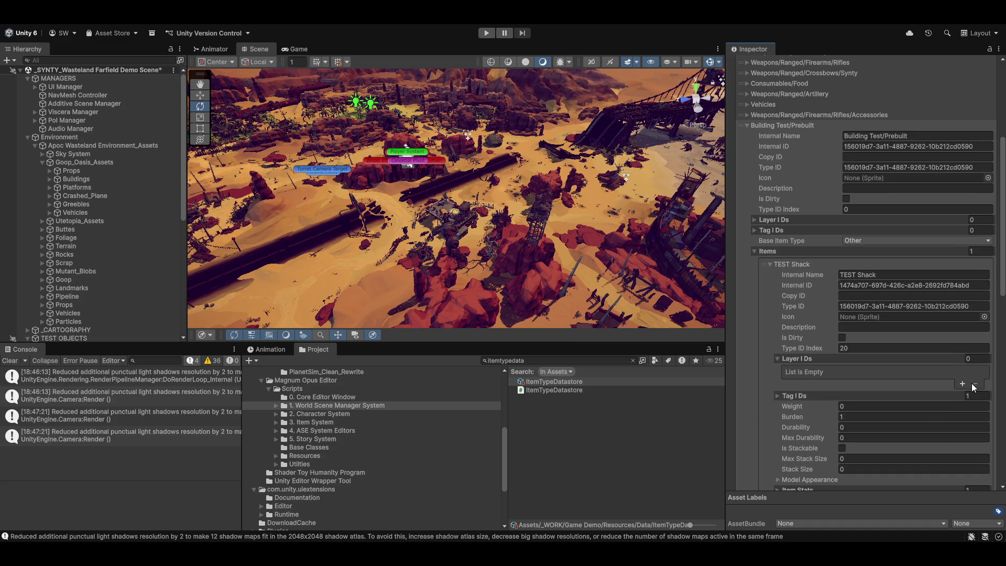
{"action": "left_click", "coordinate": [895, 395]}
{"action": "left_click", "coordinate": [976, 421]}
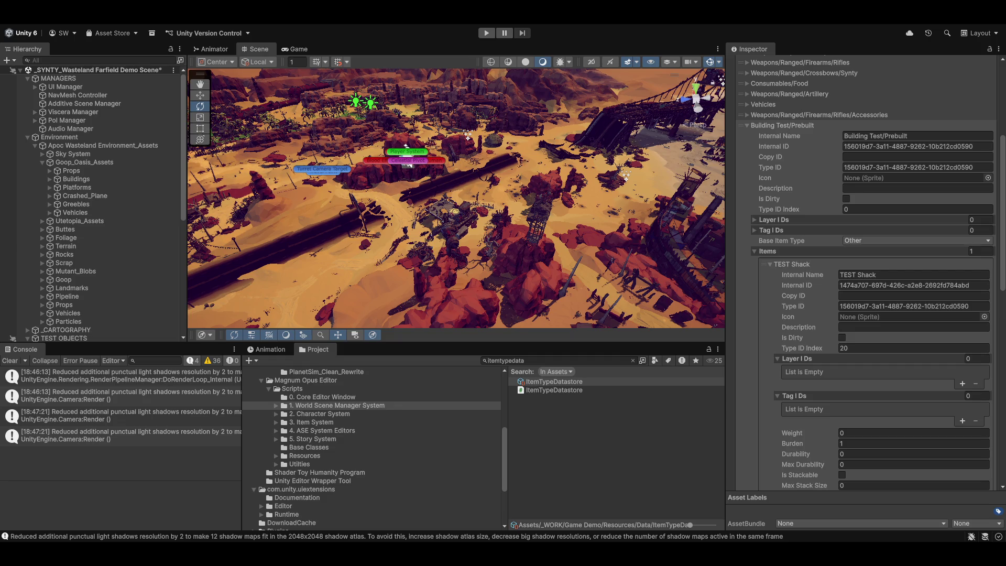
{"action": "left_click", "coordinate": [962, 383]}
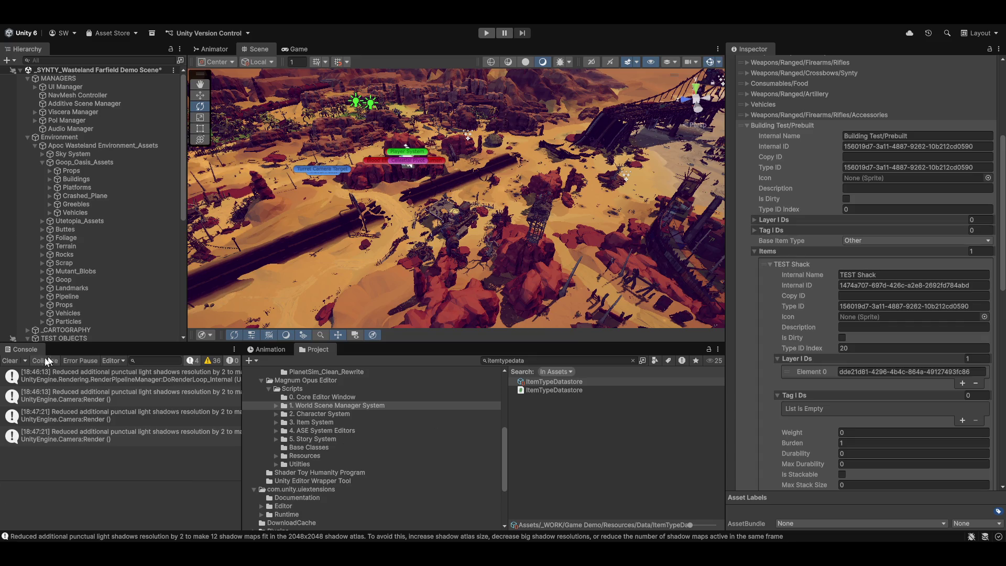
{"action": "left_click", "coordinate": [10, 360]}
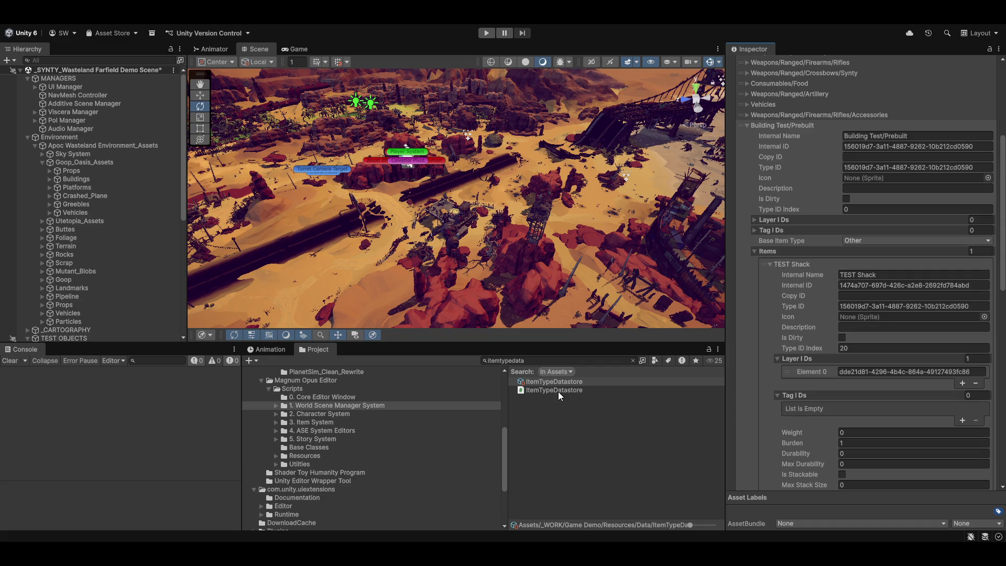
{"action": "left_click", "coordinate": [633, 361]}
Search the project for 'sobjectr' and open the WWSObjectEditor script in Visual Studio
{"action": "left_click", "coordinate": [331, 406]}
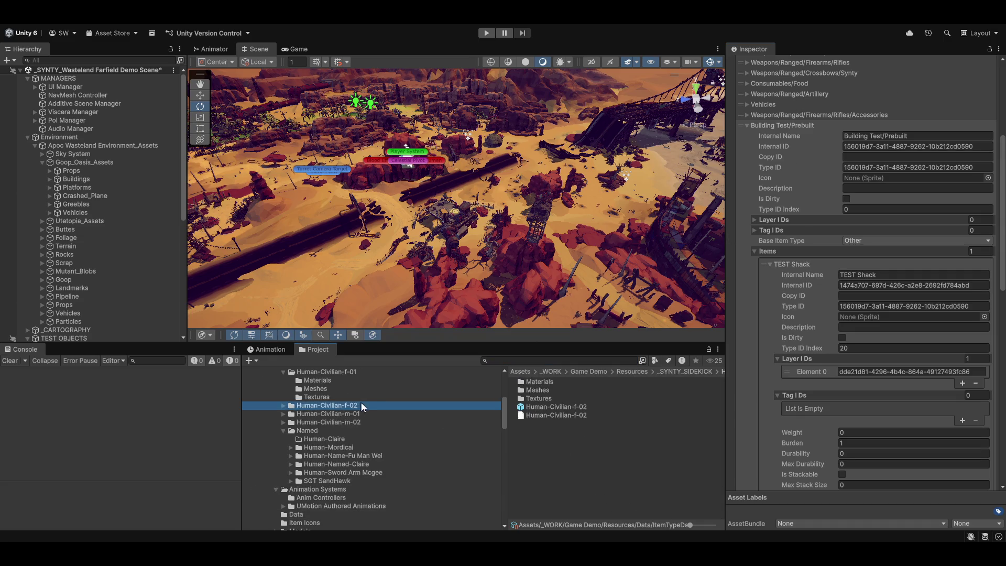
{"action": "scroll", "coordinate": [366, 407], "scroll_direction": "up", "scroll_amount": 4}
{"action": "left_click", "coordinate": [521, 360]}
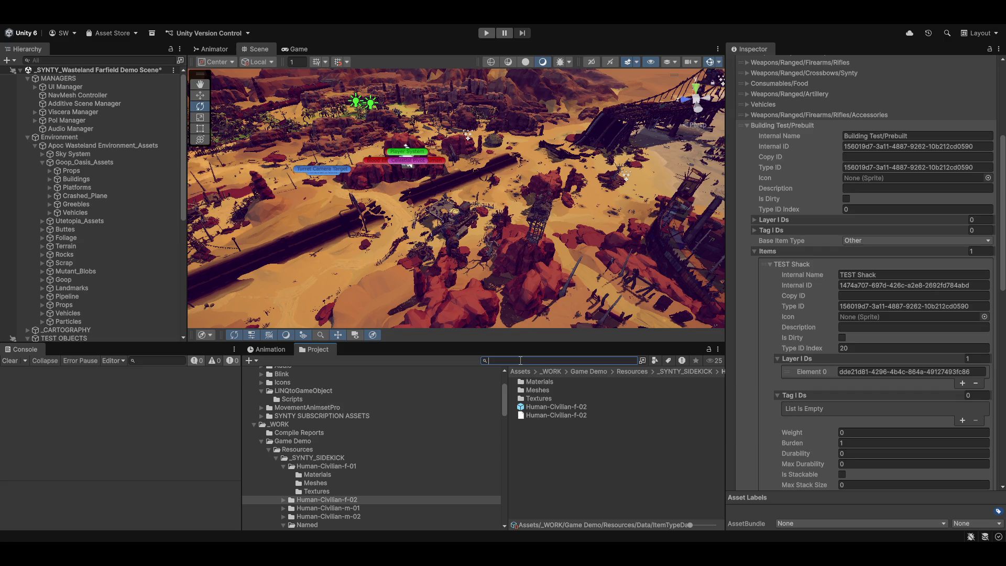
{"action": "type", "text": "wwso"}
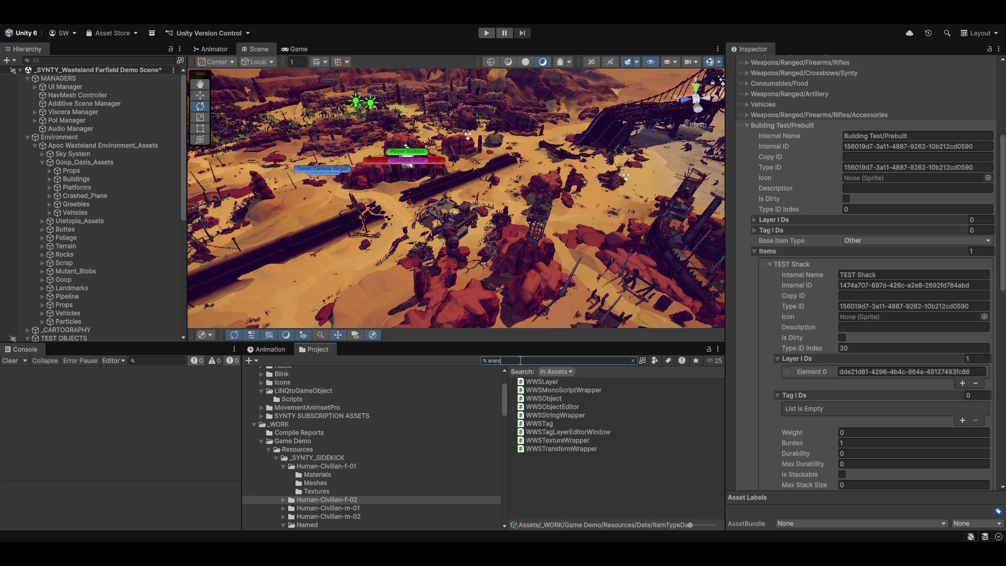
{"action": "type", "text": "bjectr"}
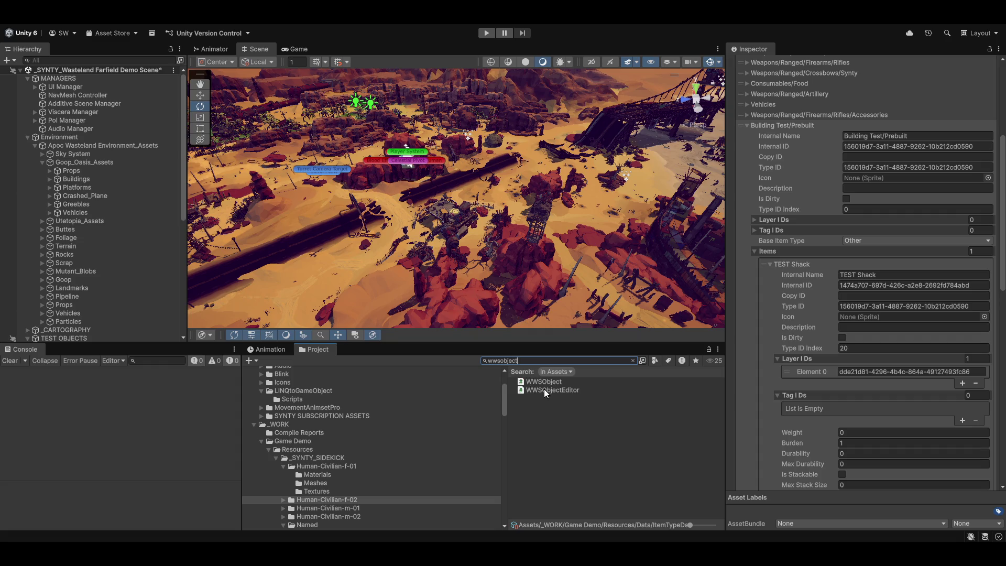
{"action": "left_click", "coordinate": [547, 392]}
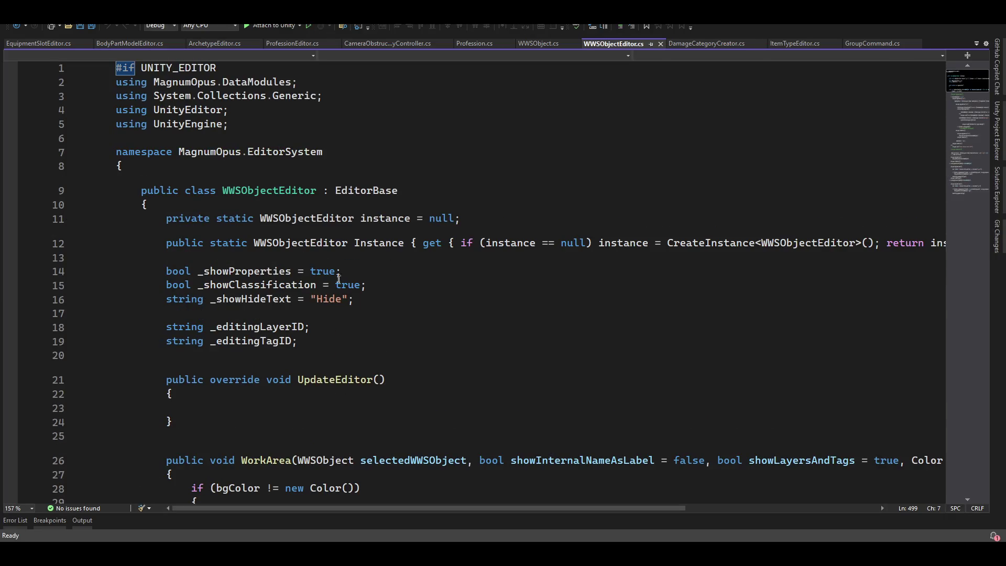
{"action": "scroll", "coordinate": [397, 228], "scroll_direction": "down", "scroll_amount": 3}
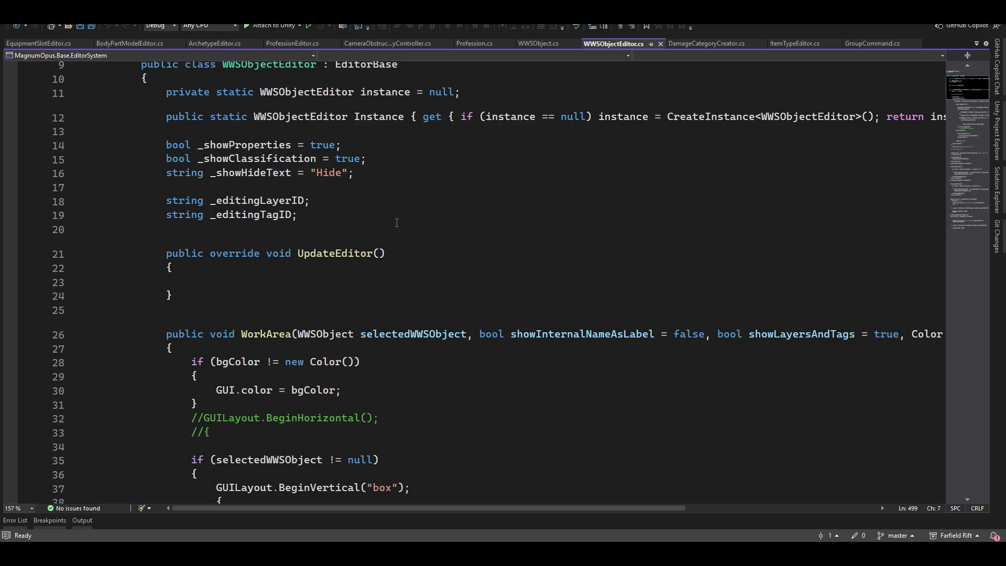
{"action": "scroll", "coordinate": [272, 246], "scroll_direction": "up", "scroll_amount": 3}
{"action": "scroll", "coordinate": [272, 247], "scroll_direction": "down", "scroll_amount": 17}
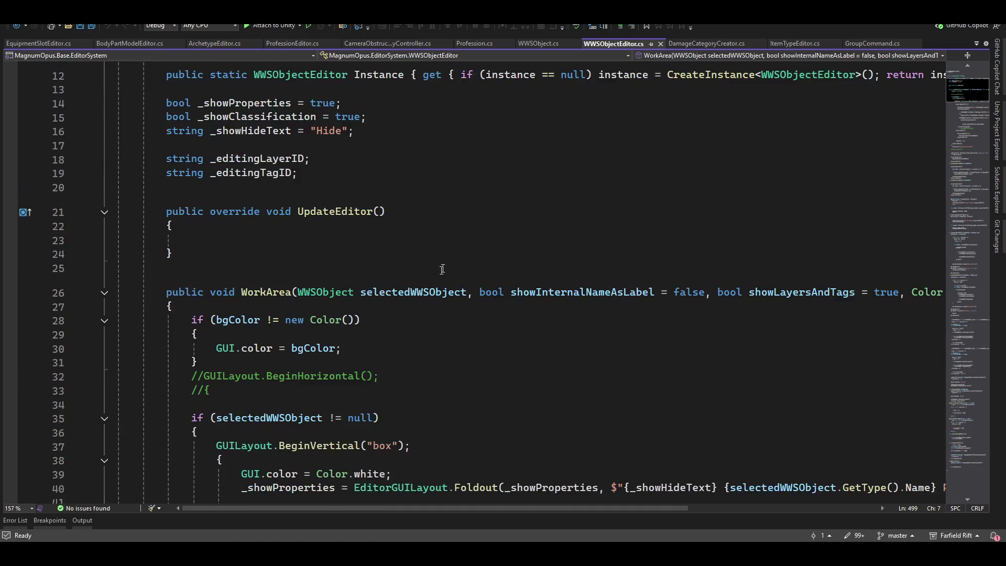
{"action": "scroll", "coordinate": [465, 337], "scroll_direction": "down", "scroll_amount": 5}
{"action": "scroll", "coordinate": [472, 343], "scroll_direction": "up", "scroll_amount": 8}
{"action": "scroll", "coordinate": [493, 347], "scroll_direction": "up", "scroll_amount": 1}
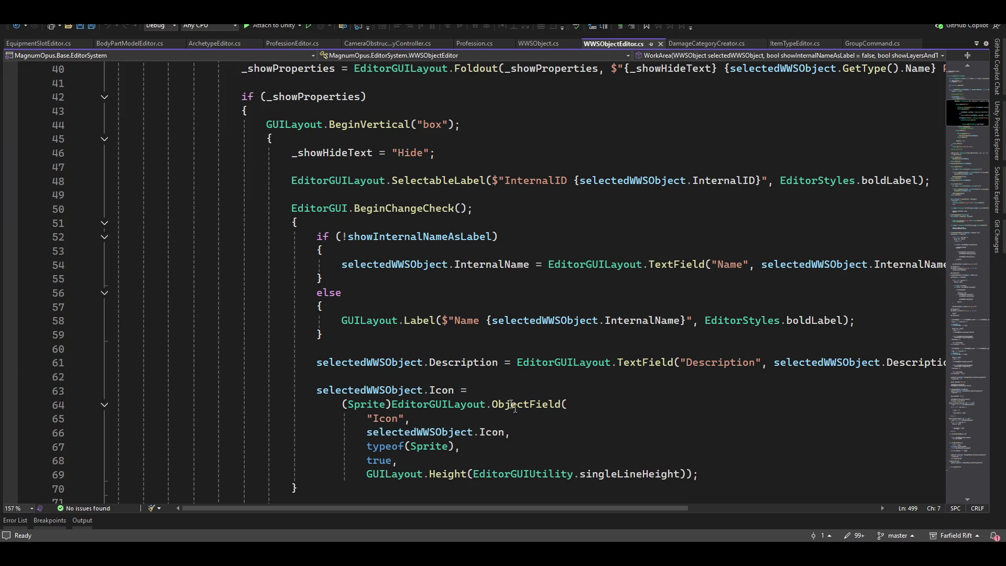
{"action": "scroll", "coordinate": [497, 293], "scroll_direction": "up", "scroll_amount": 4}
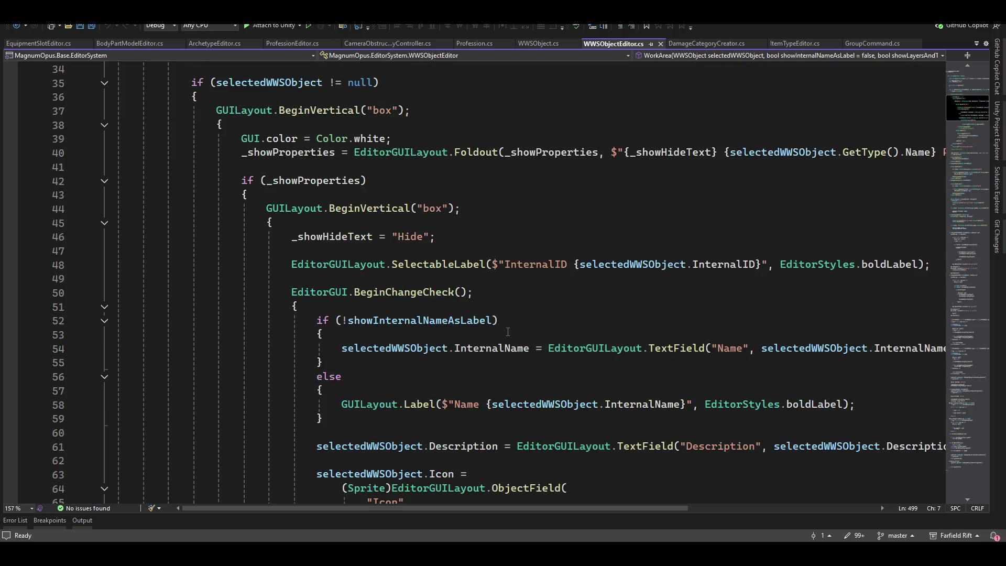
{"action": "scroll", "coordinate": [521, 327], "scroll_direction": "up", "scroll_amount": 4}
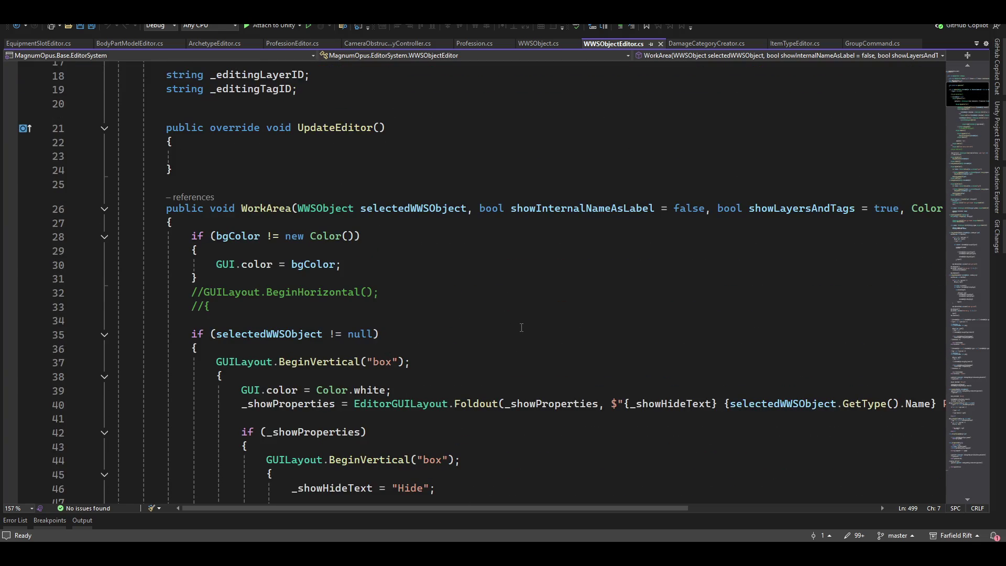
{"action": "scroll", "coordinate": [522, 328], "scroll_direction": "up", "scroll_amount": 5}
{"action": "scroll", "coordinate": [523, 324], "scroll_direction": "down", "scroll_amount": 6}
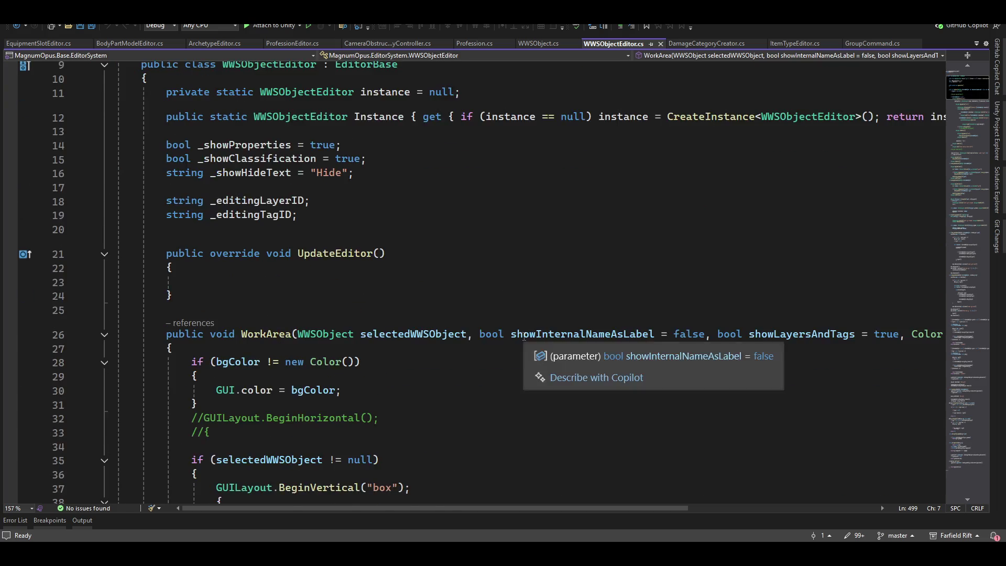
{"action": "scroll", "coordinate": [502, 319], "scroll_direction": "down", "scroll_amount": 5}
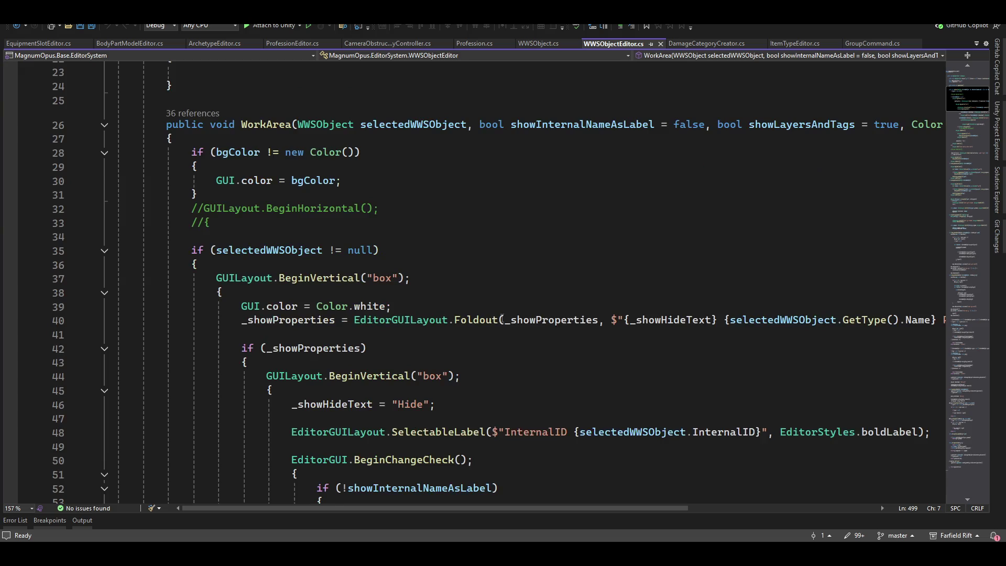
{"action": "scroll", "coordinate": [502, 319], "scroll_direction": "down", "scroll_amount": 4}
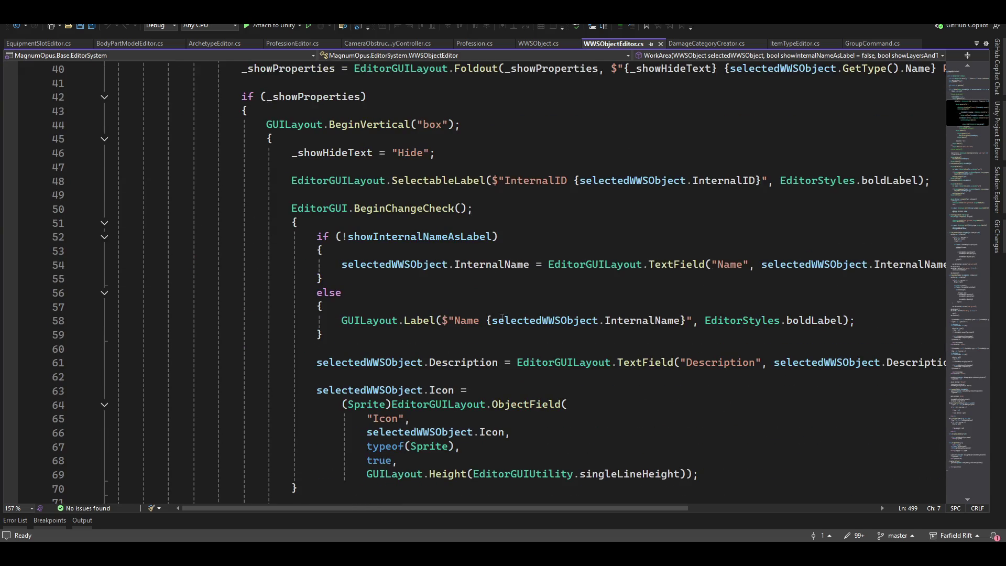
{"action": "scroll", "coordinate": [502, 325], "scroll_direction": "up", "scroll_amount": 10}
{"action": "scroll", "coordinate": [502, 333], "scroll_direction": "up", "scroll_amount": 4}
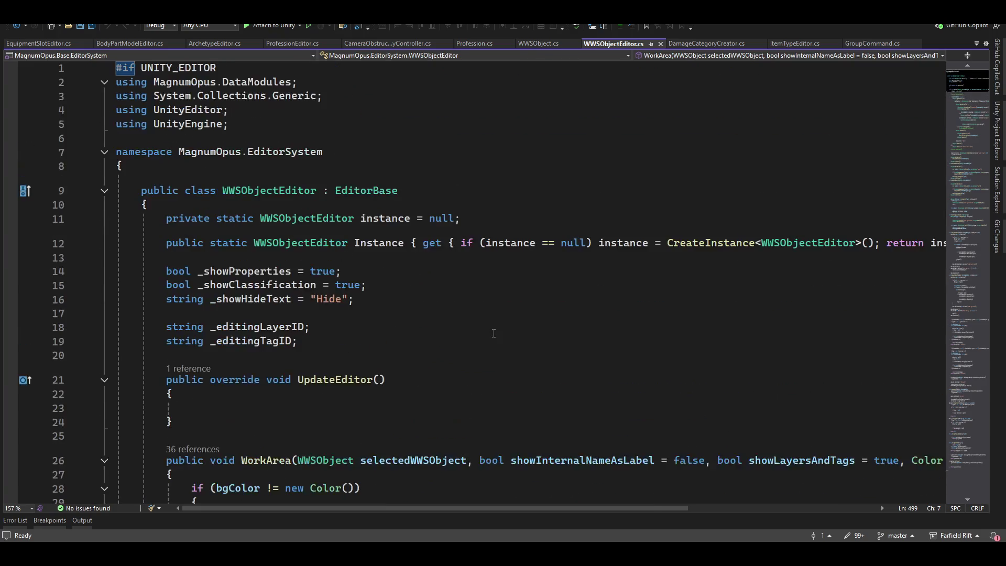
{"action": "scroll", "coordinate": [299, 367], "scroll_direction": "down", "scroll_amount": 4}
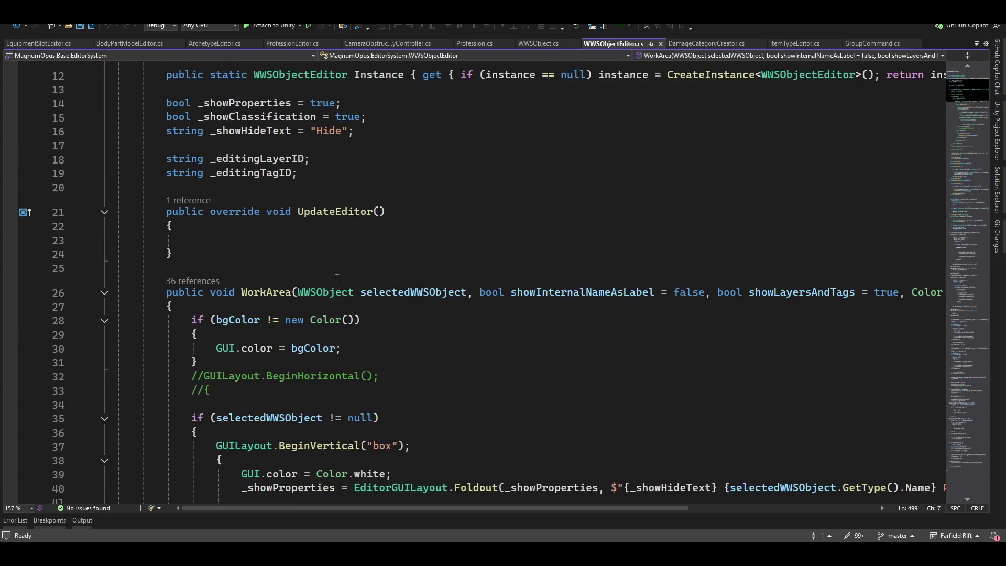
{"action": "left_click", "coordinate": [326, 292], "text": "ctrl"}
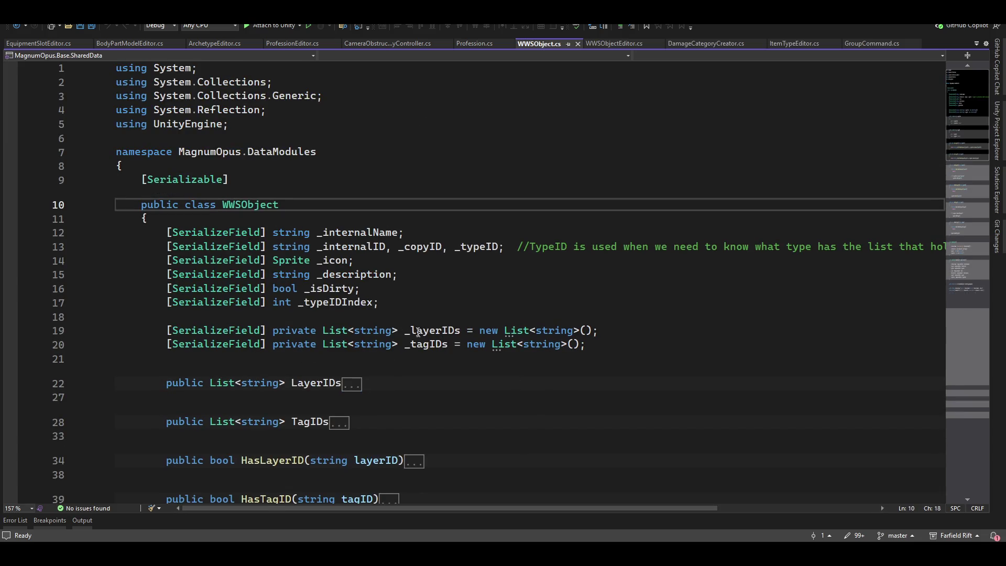
Retype the _layerIDs field on line 19 as List<WWSLayer> in both declaration and initializer
{"action": "left_click", "coordinate": [374, 330]}
{"action": "key", "text": "ctrl+Left"}
{"action": "key", "text": "ctrl+shift+Right"}
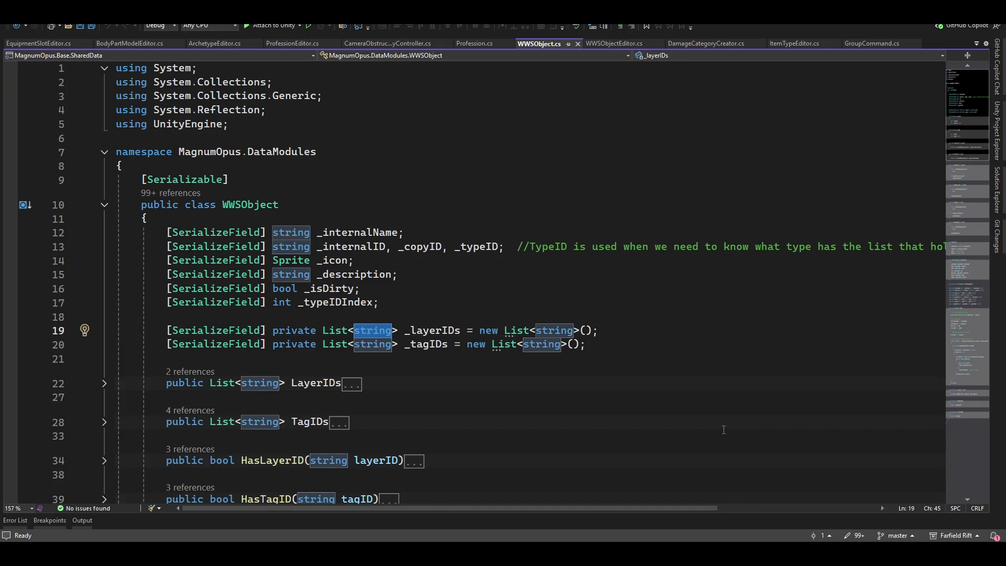
{"action": "type", "text": "wwsl"}
{"action": "key", "text": "Tab"}
{"action": "key", "text": "End"}
{"action": "key", "text": "Left"}
{"action": "key", "text": "Left"}
{"action": "key", "text": "Left"}
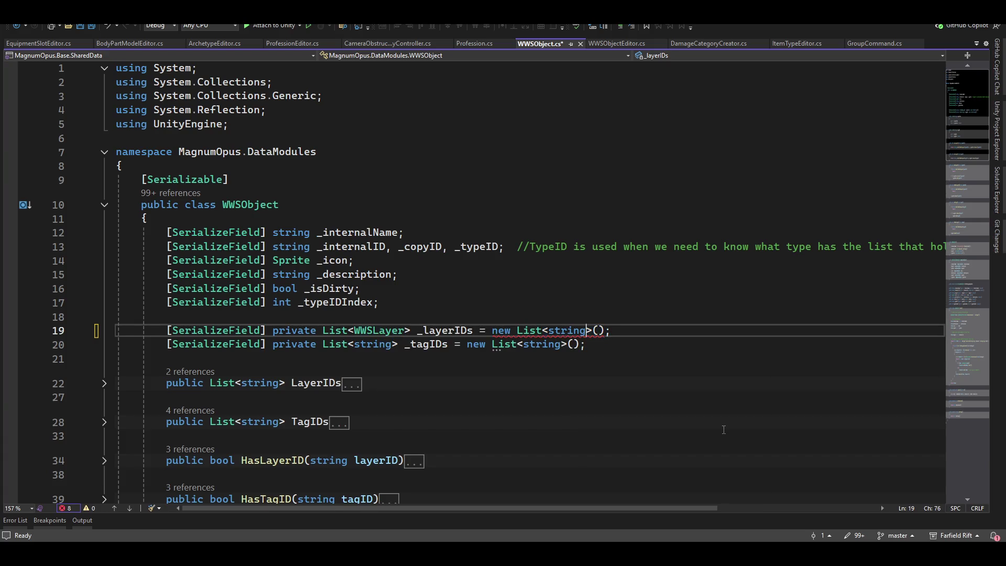
{"action": "key", "text": "ctrl+shift+Left"}
{"action": "type", "text": "wwsl"}
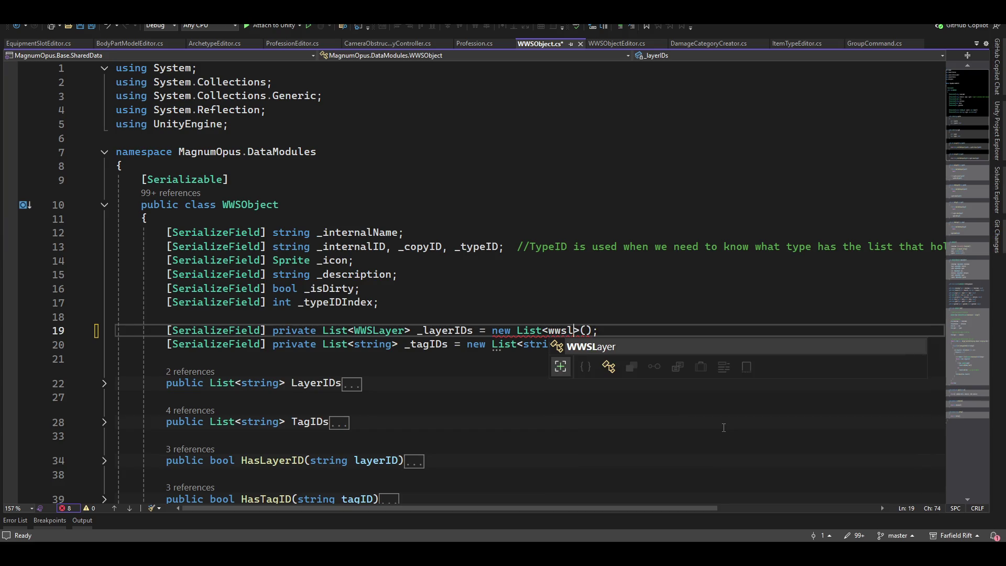
{"action": "key", "text": "Tab"}
Replace the string type in the _tagIDs declaration on line 20 with WWSTag
{"action": "key", "text": "Down"}
{"action": "key", "text": "ctrl+Left"}
{"action": "key", "text": "ctrl+Left"}
{"action": "key", "text": "ctrl+Left"}
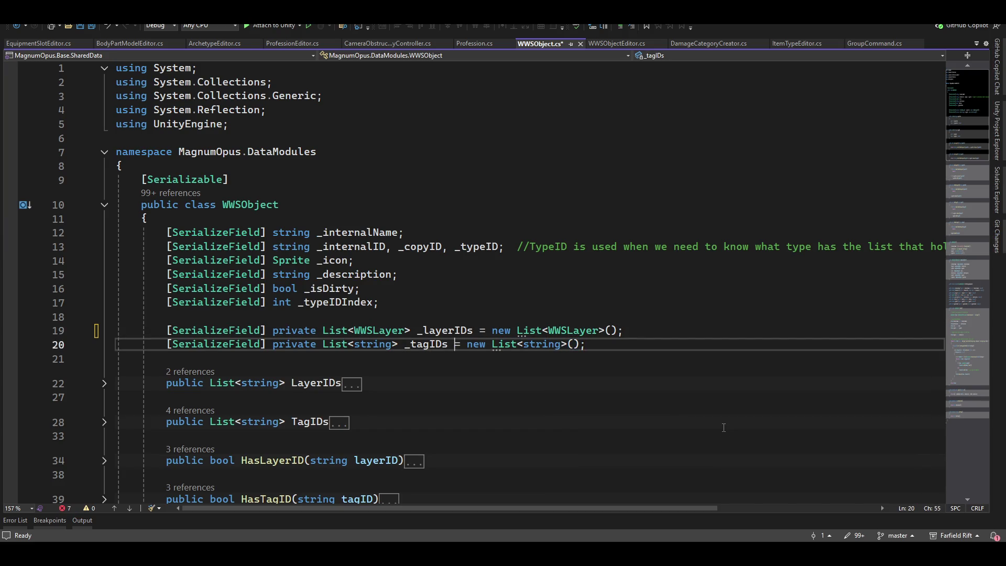
{"action": "key", "text": "ctrl+shift+Left"}
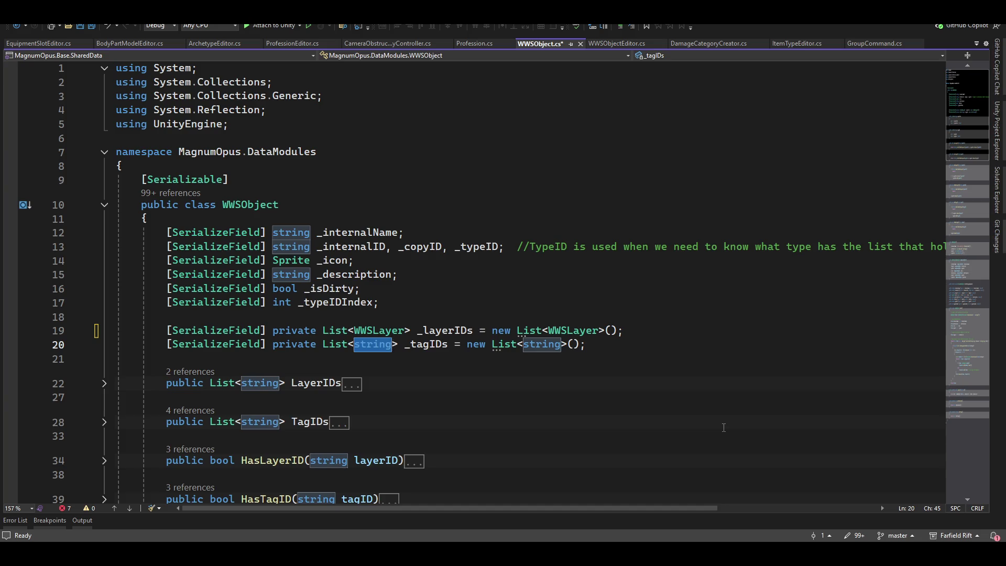
{"action": "type", "text": "wwst"}
{"action": "key", "text": "Tab"}
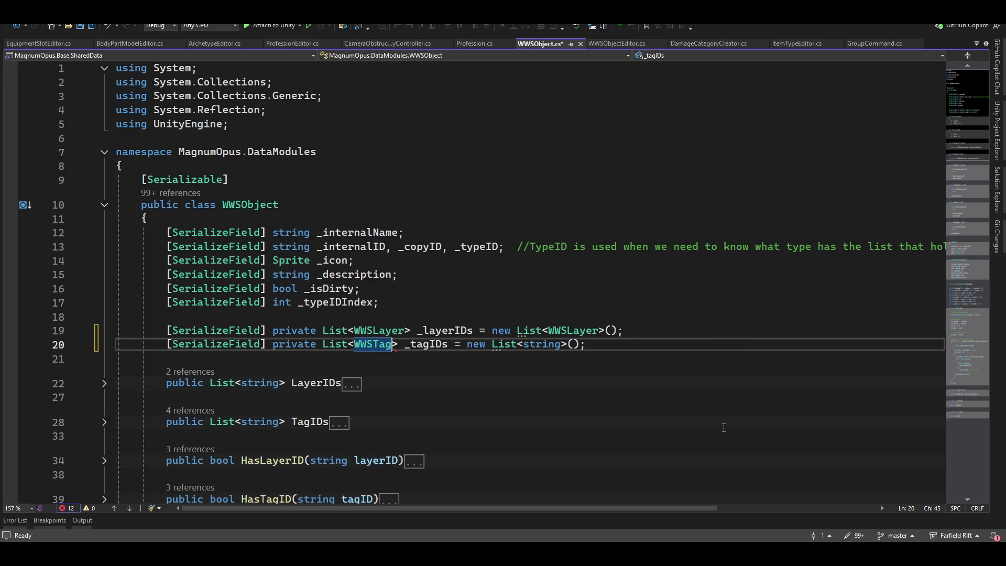
{"action": "key", "text": "Tab"}
{"action": "key", "text": "Down"}
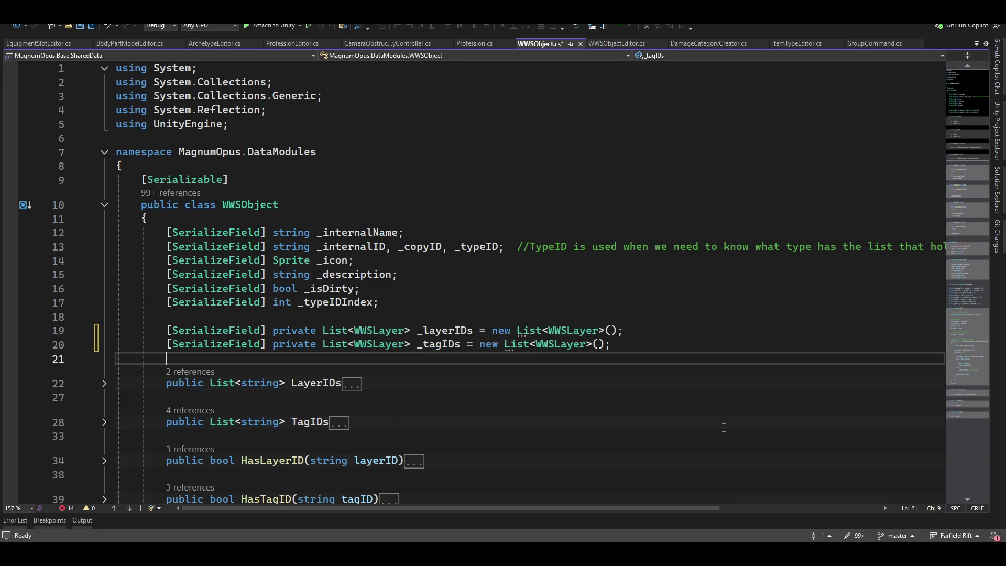
{"action": "key", "text": "Down"}
{"action": "key", "text": "Down"}
{"action": "key", "text": "Down"}
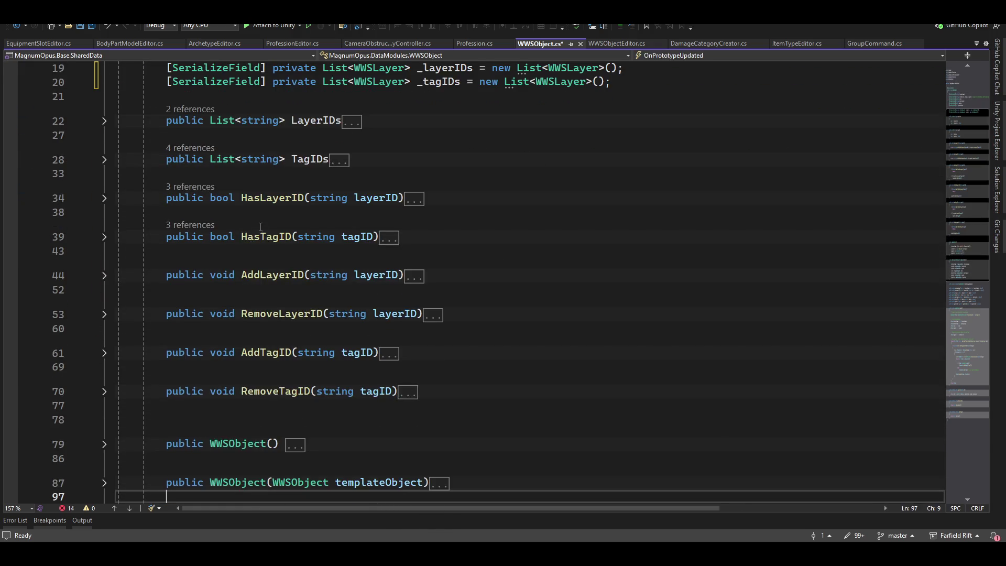
Expand the LayerIDs and TagIDs properties and change their element types to WWSLayer and WWSTag
{"action": "left_click", "coordinate": [105, 122]}
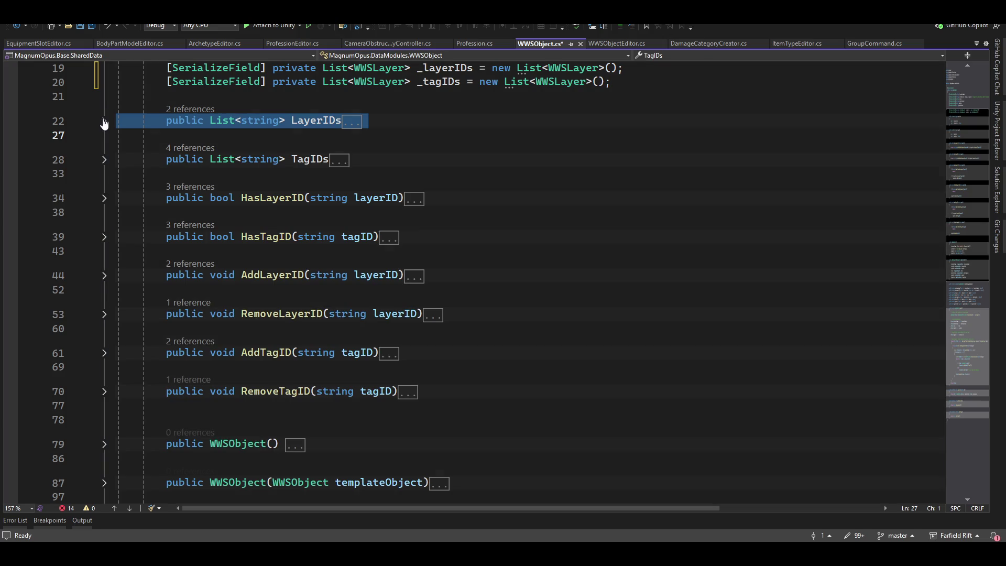
{"action": "left_click", "coordinate": [105, 121]}
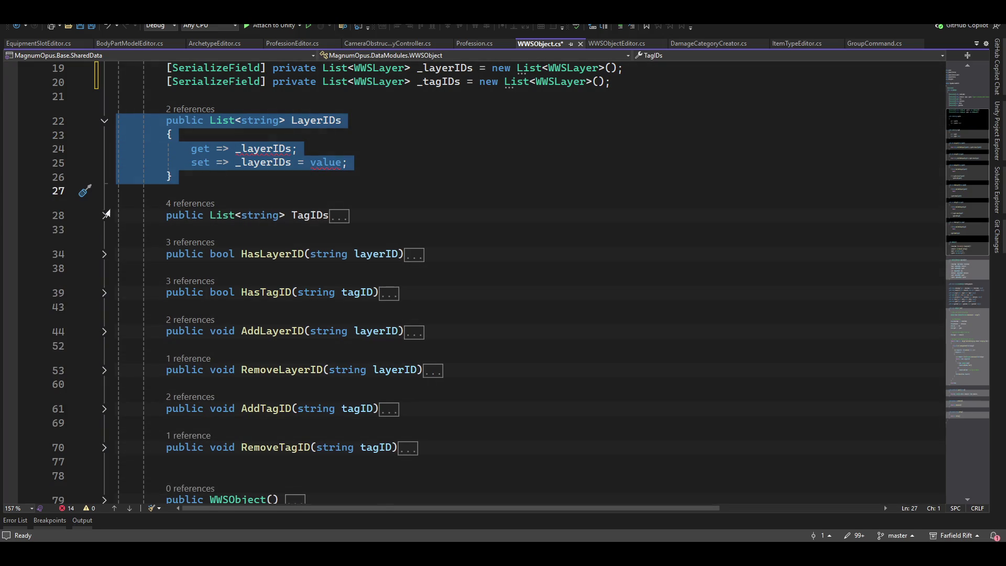
{"action": "left_click", "coordinate": [105, 215]}
{"action": "scroll", "coordinate": [309, 209], "scroll_direction": "up", "scroll_amount": 2}
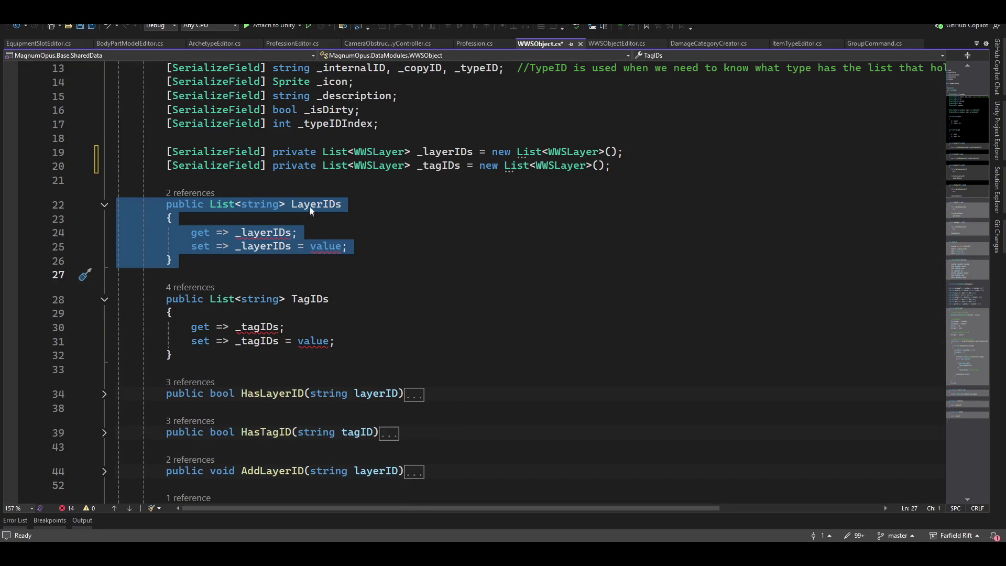
{"action": "double_click", "coordinate": [272, 203]}
{"action": "type", "text": "w"}
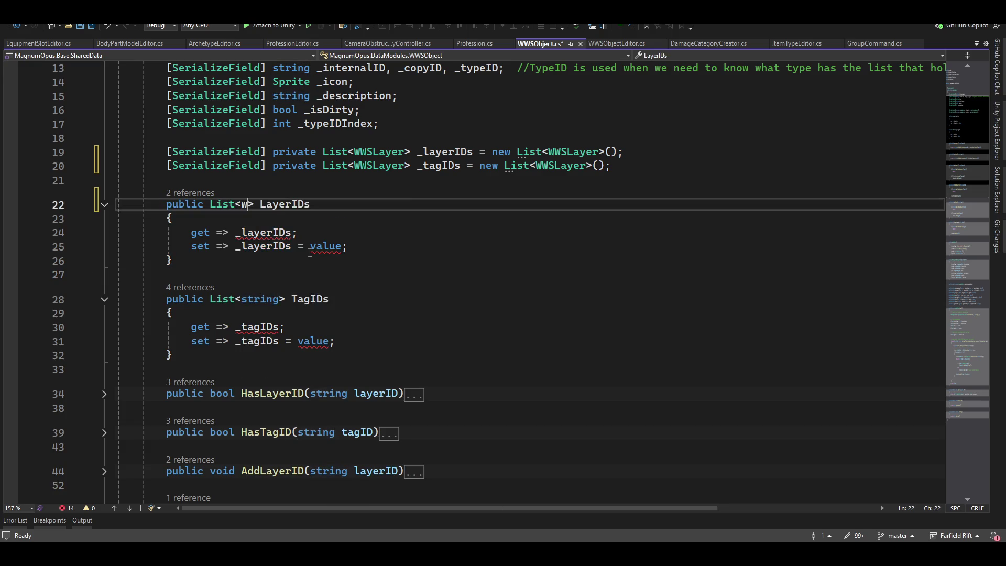
{"action": "type", "text": "ws"}
{"action": "key", "text": "Tab"}
{"action": "key", "text": "Down"}
{"action": "key", "text": "Down"}
{"action": "key", "text": "Down"}
{"action": "key", "text": "Up"}
{"action": "key", "text": "Up"}
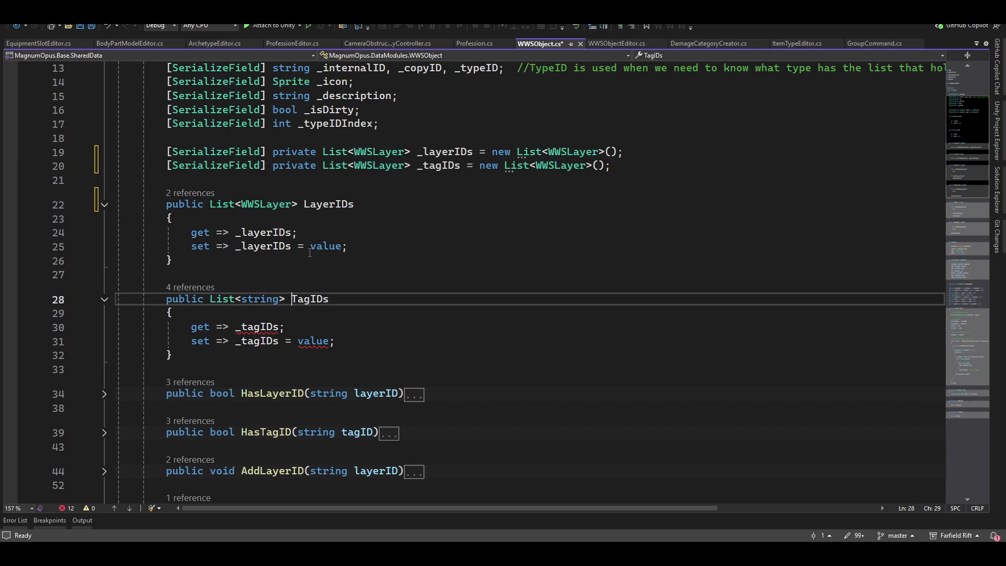
{"action": "key", "text": "ctrl+Left"}
{"action": "key", "text": "ctrl+Left"}
{"action": "key", "text": "ctrl+shift+Right"}
{"action": "type", "text": "wws"}
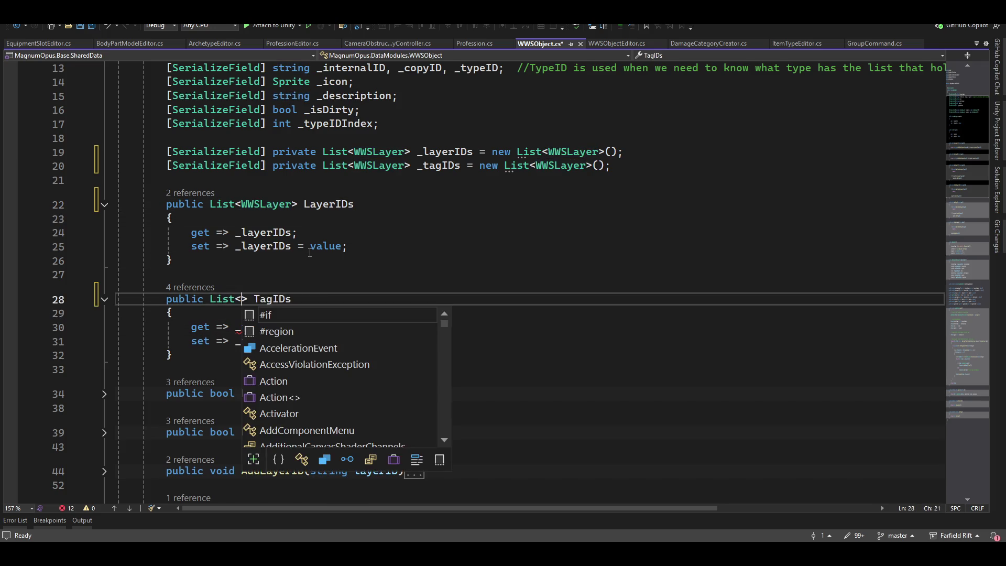
{"action": "key", "text": "Down"}
{"action": "key", "text": "Down"}
{"action": "key", "text": "Tab"}
{"action": "key", "text": "Down"}
{"action": "key", "text": "Down"}
{"action": "key", "text": "Down"}
{"action": "key", "text": "Up"}
{"action": "key", "text": "Up"}
{"action": "key", "text": "Up"}
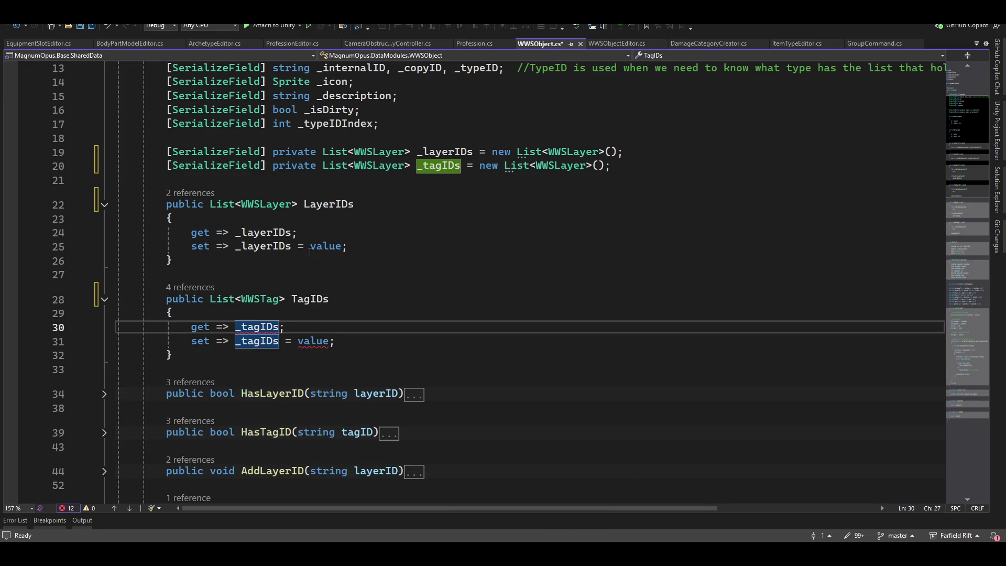
Correct the _tagIDs field and its initializer from WWSLayer to a List<WWSTag>
{"action": "left_click", "coordinate": [378, 166]}
{"action": "double_click", "coordinate": [378, 165]}
{"action": "type", "text": "WWST"}
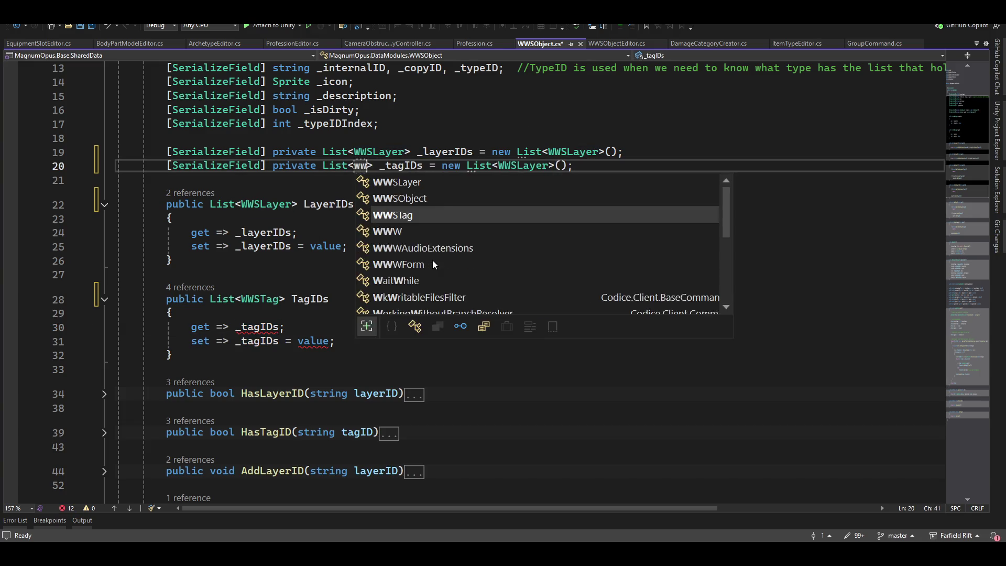
{"action": "key", "text": "Tab"}
{"action": "key", "text": "ctrl+Right"}
{"action": "key", "text": "ctrl+Right"}
{"action": "key", "text": "ctrl+Right"}
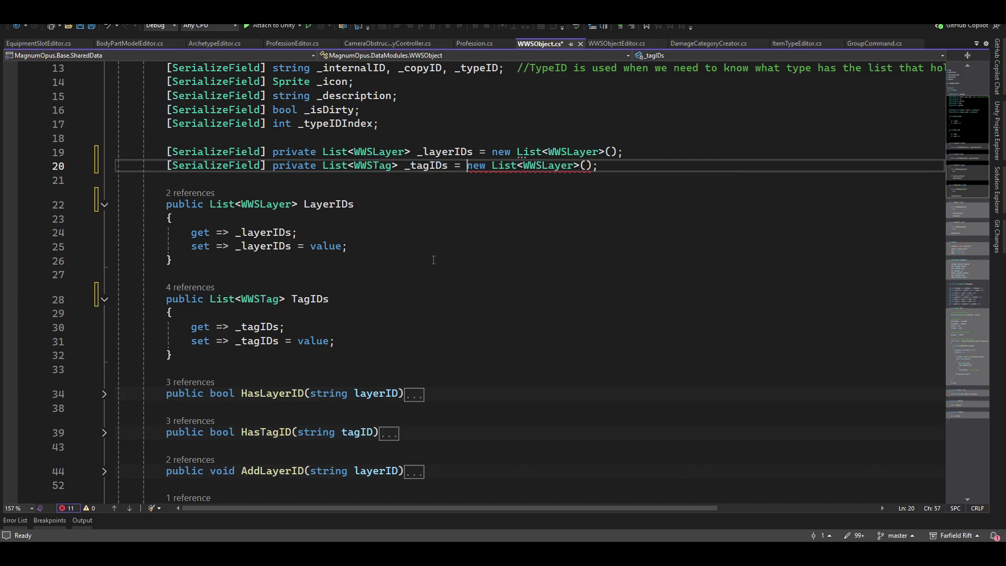
{"action": "key", "text": "ctrl+shift+Right"}
{"action": "type", "text": "WWST"}
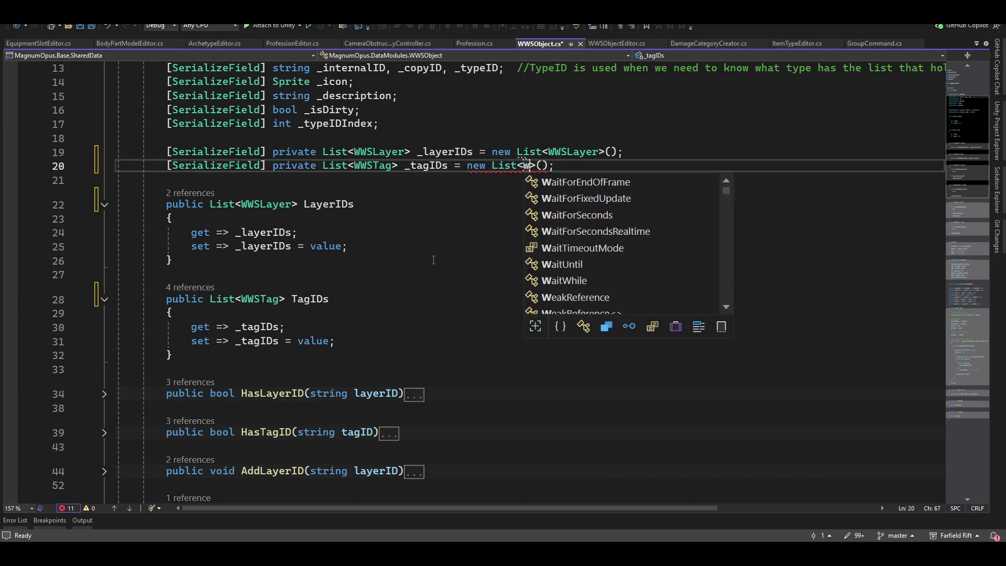
{"action": "key", "text": "Tab"}
Open the Error List and jump to the first error on line 36
{"action": "scroll", "coordinate": [433, 260], "scroll_direction": "down", "scroll_amount": 12}
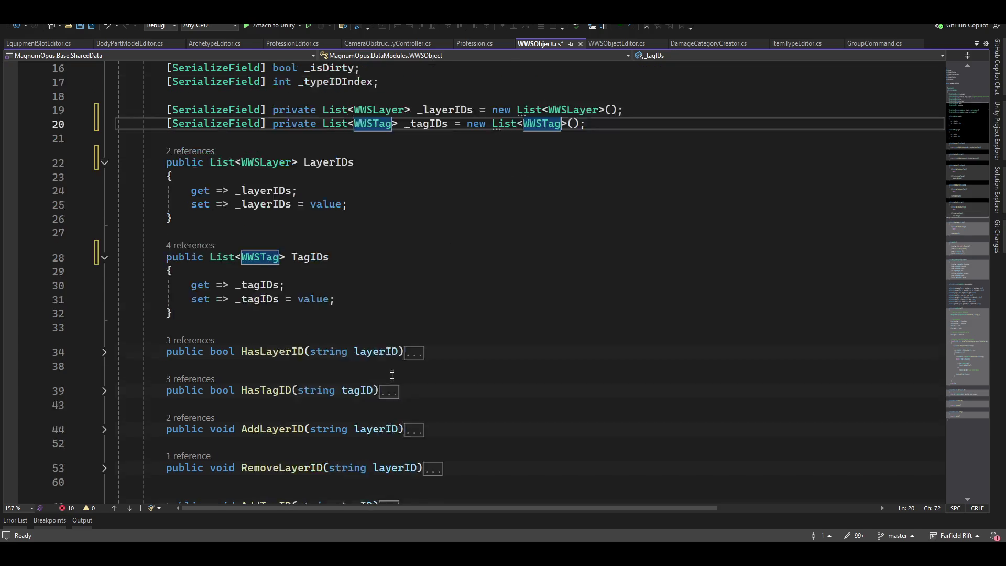
{"action": "scroll", "coordinate": [403, 376], "scroll_direction": "down", "scroll_amount": 3}
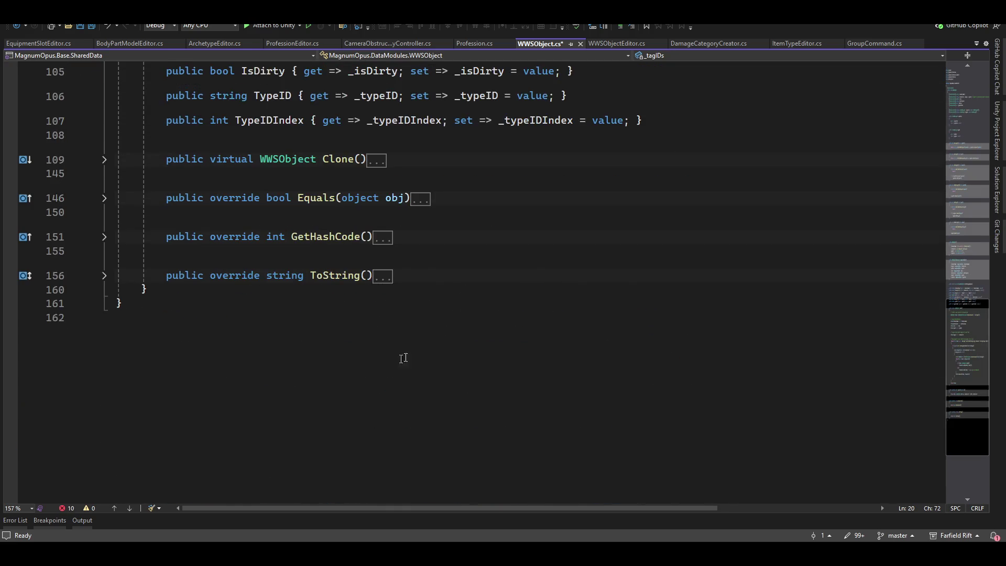
{"action": "scroll", "coordinate": [393, 359], "scroll_direction": "up", "scroll_amount": 6}
{"action": "left_click", "coordinate": [68, 508]}
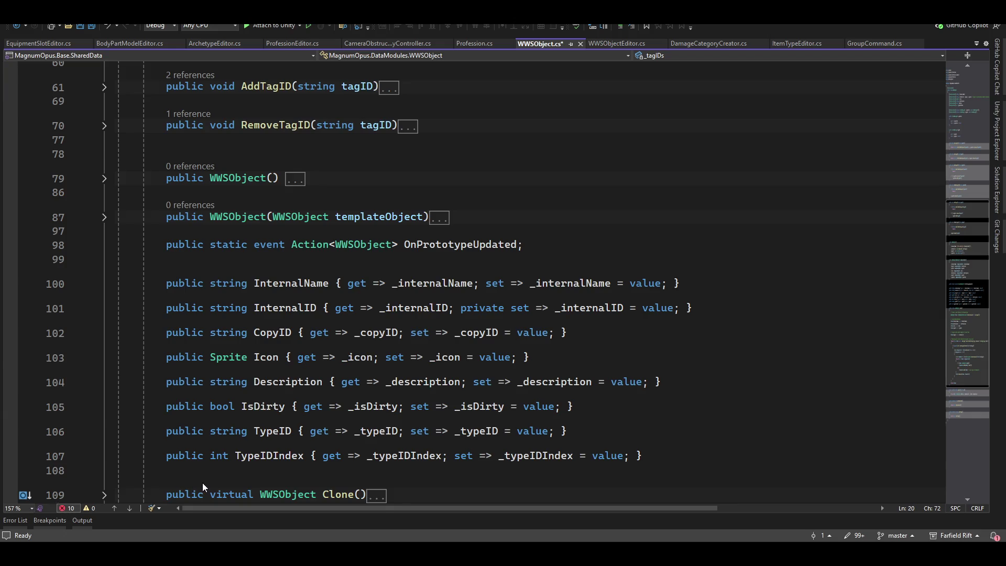
{"action": "left_click", "coordinate": [135, 402]}
{"action": "double_click", "coordinate": [134, 403]}
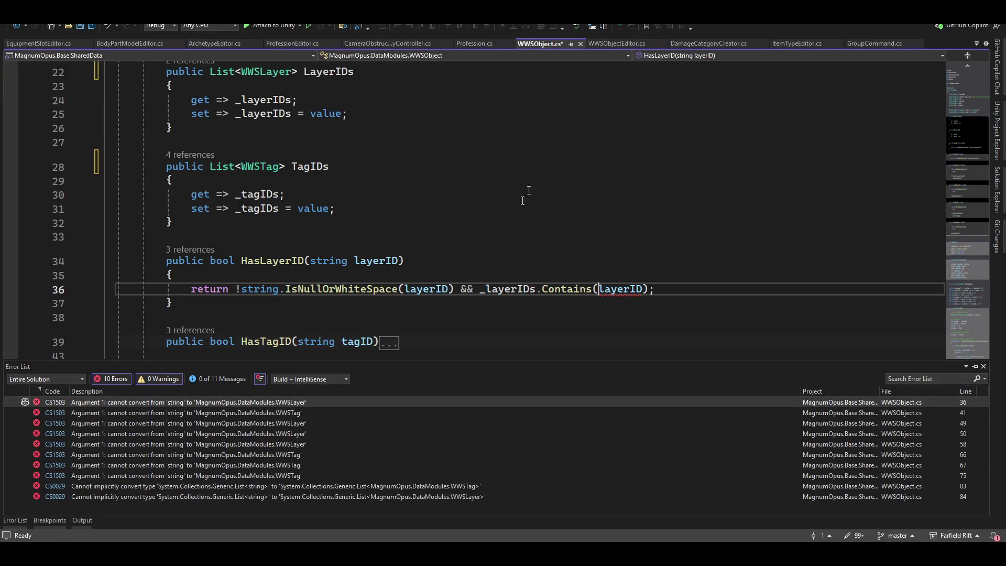
Change HasLayerID's parameter type from string to WWSLayer
{"action": "left_click", "coordinate": [629, 240]}
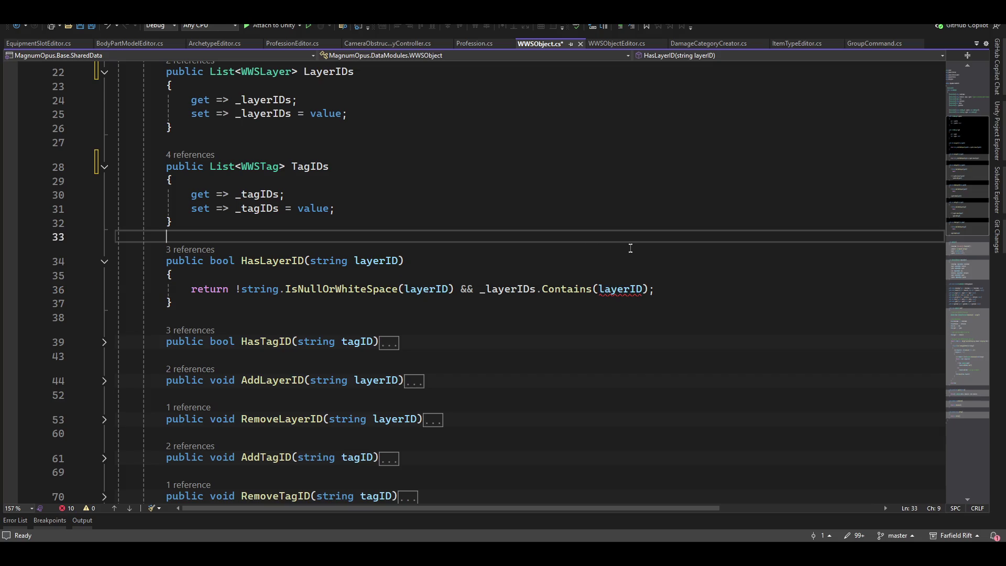
{"action": "key", "text": "Down"}
{"action": "key", "text": "Down"}
{"action": "key", "text": "Down"}
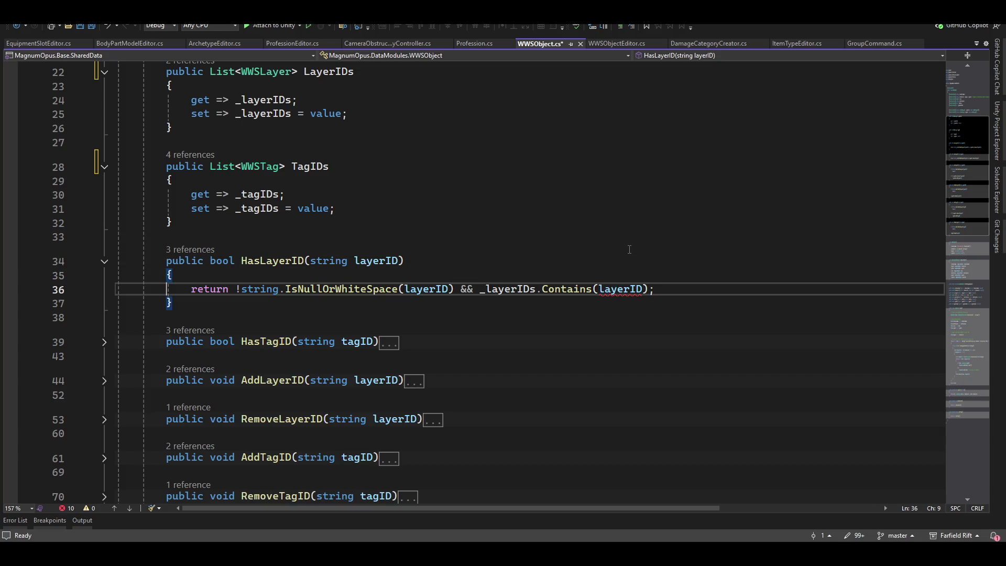
{"action": "key", "text": "End"}
{"action": "key", "text": "Left"}
{"action": "key", "text": "Left"}
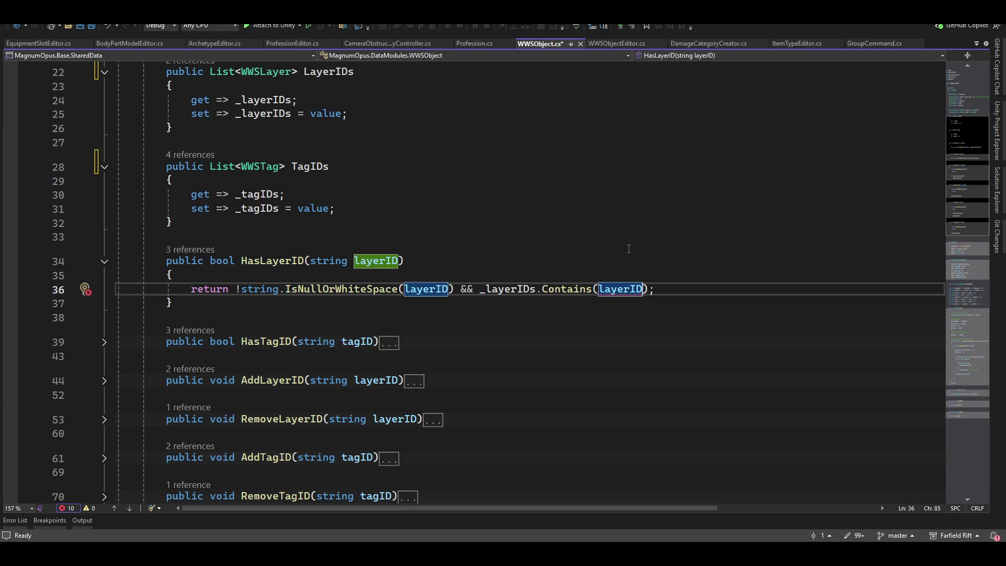
{"action": "key", "text": "Up"}
{"action": "key", "text": "Up"}
{"action": "key", "text": "ctrl+Left"}
{"action": "key", "text": "ctrl+Left"}
{"action": "key", "text": "Left"}
{"action": "key", "text": "ctrl+BackSpace"}
{"action": "type", "text": "wws"}
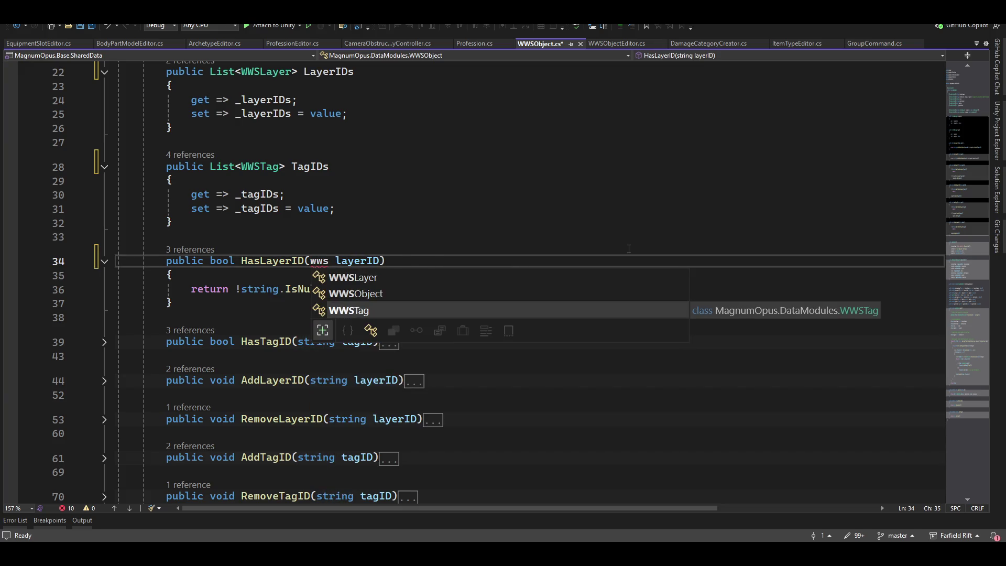
{"action": "key", "text": "Up"}
{"action": "key", "text": "Tab"}
Replace the IsNullOrWhiteSpace check on HasLayerID's return line with a null check
{"action": "key", "text": "Down"}
{"action": "key", "text": "Down"}
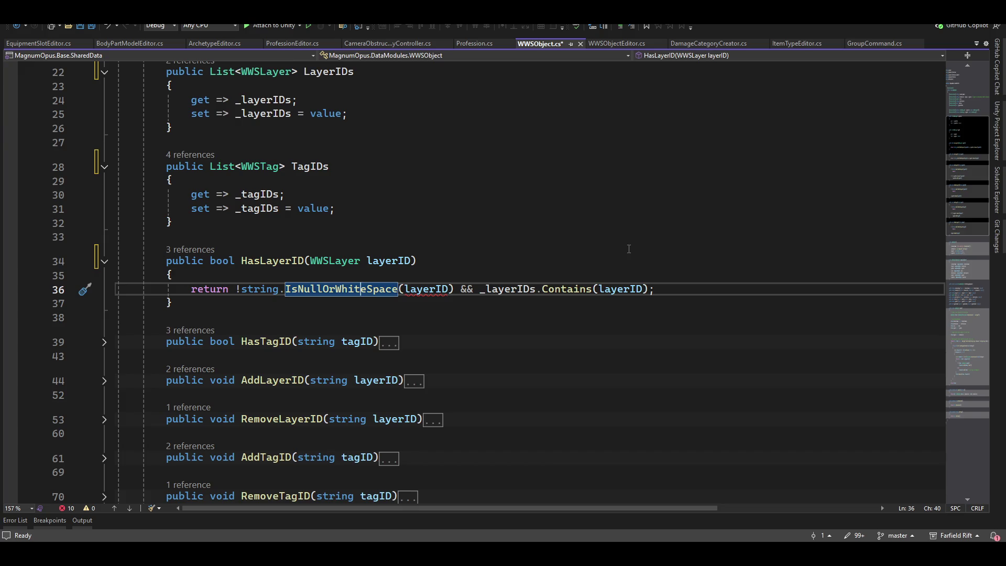
{"action": "key", "text": "ctrl+Left"}
{"action": "key", "text": "ctrl+Left"}
{"action": "key", "text": "ctrl+Left"}
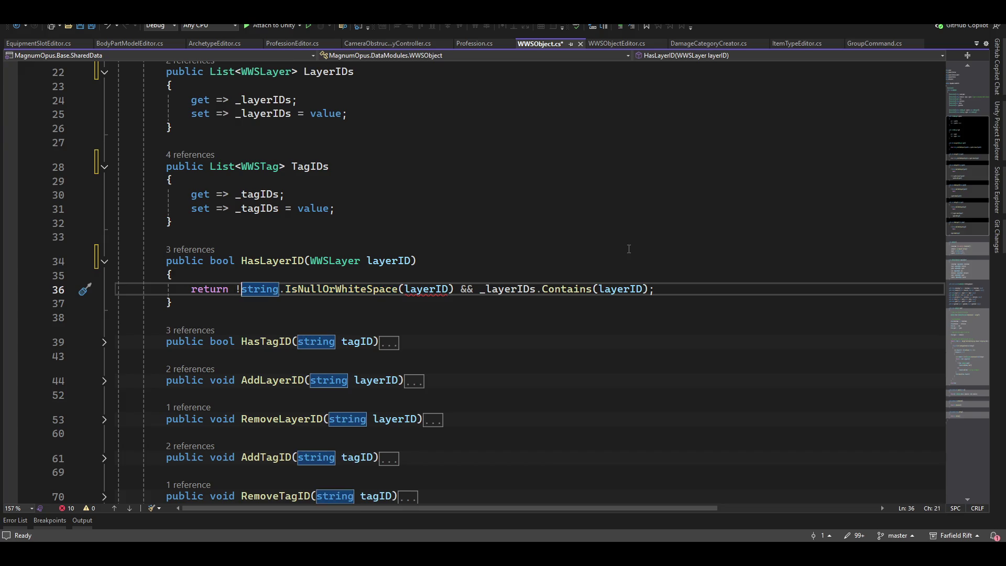
{"action": "key", "text": "ctrl+shift+Right"}
{"action": "key", "text": "ctrl+shift+Right"}
{"action": "key", "text": "ctrl+shift+Right"}
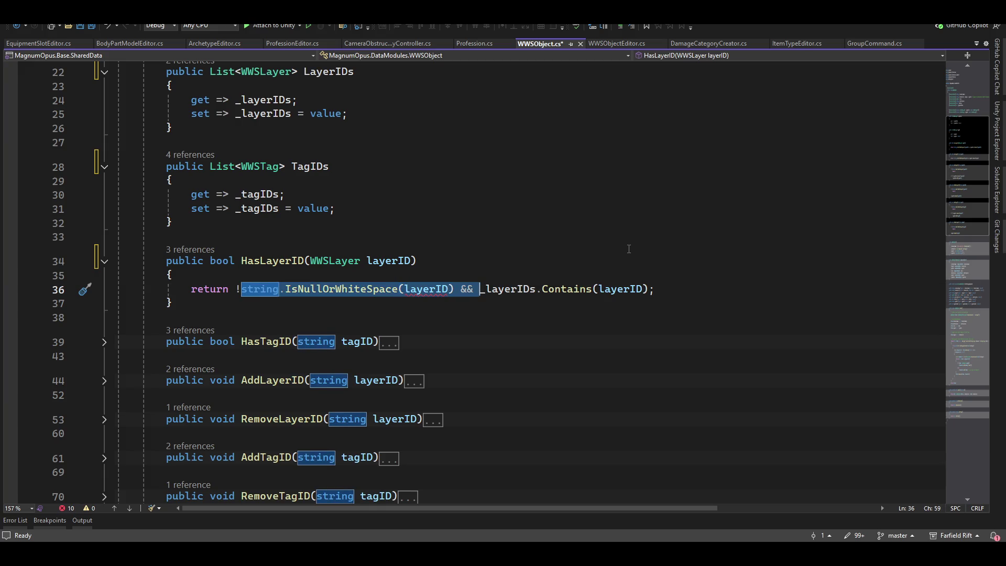
{"action": "key", "text": "BackSpace"}
{"action": "key", "text": "BackSpace"}
{"action": "key", "text": "Escape"}
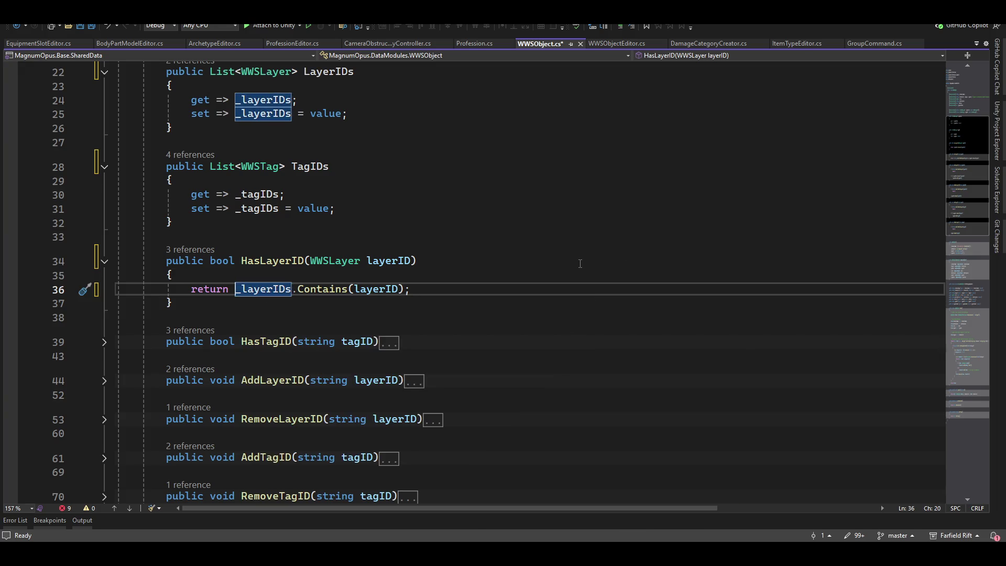
{"action": "type", "text": "!null "}
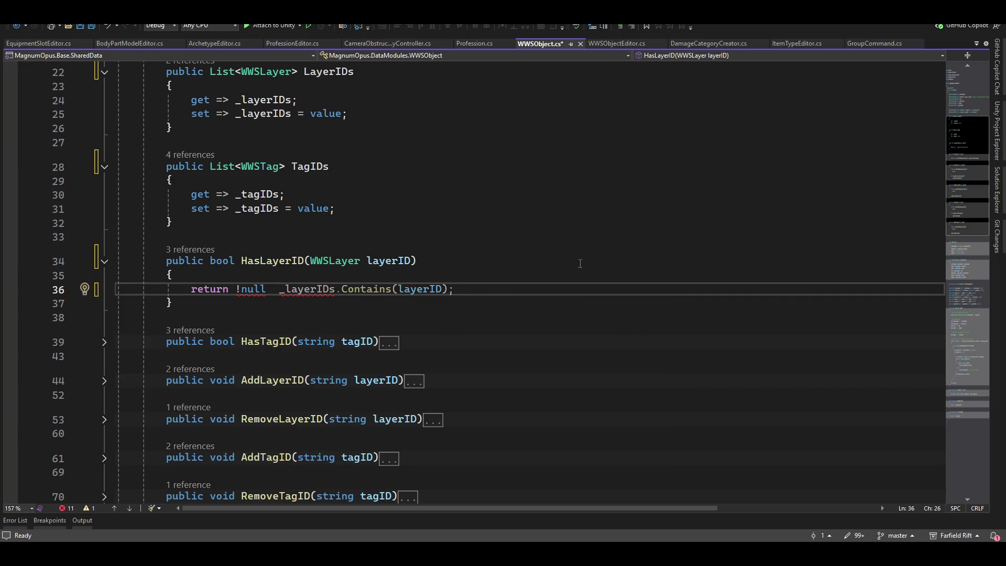
{"action": "type", "text": "&&"}
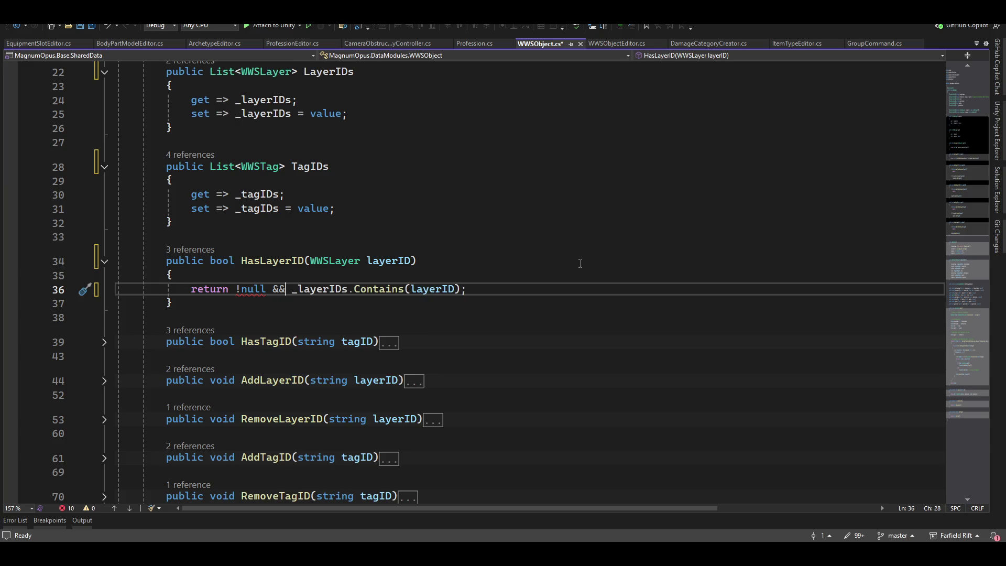
Correct the return to 'layerID != null && _layerIDs.Contains(layerID)' and collapse HasLayerID
{"action": "key", "text": "ctrl+Left"}
{"action": "key", "text": "ctrl+shift+Right"}
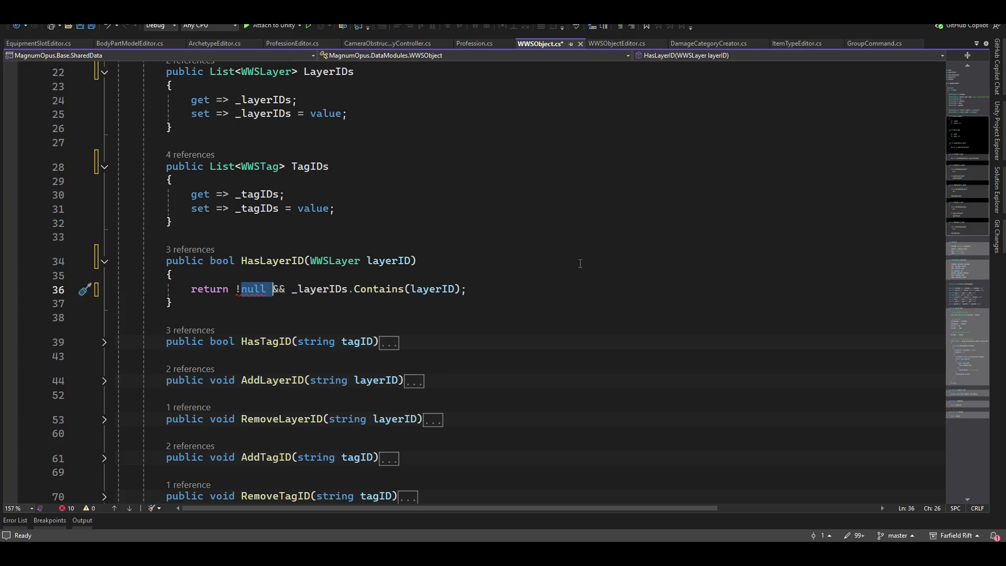
{"action": "key", "text": "Left"}
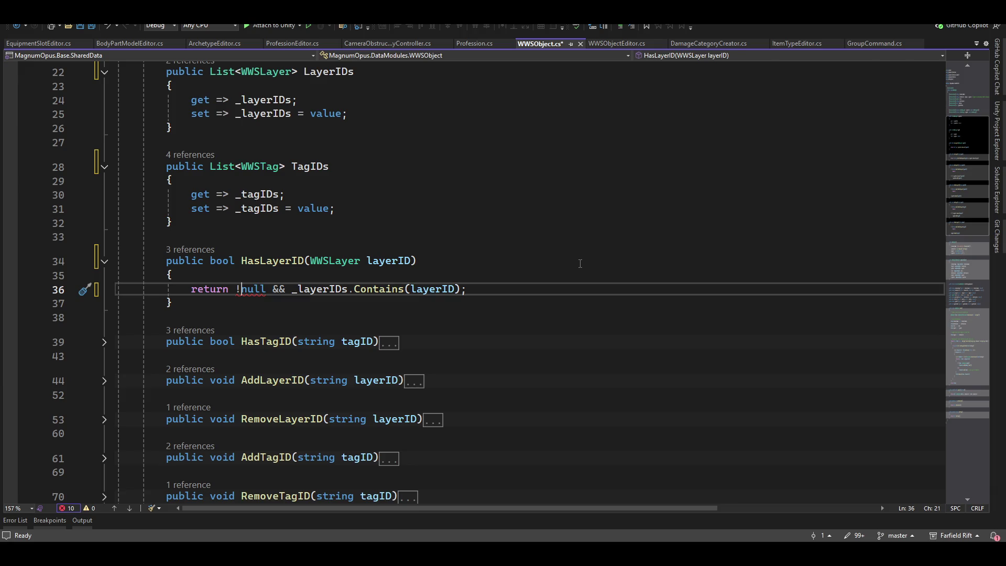
{"action": "type", "text": "="}
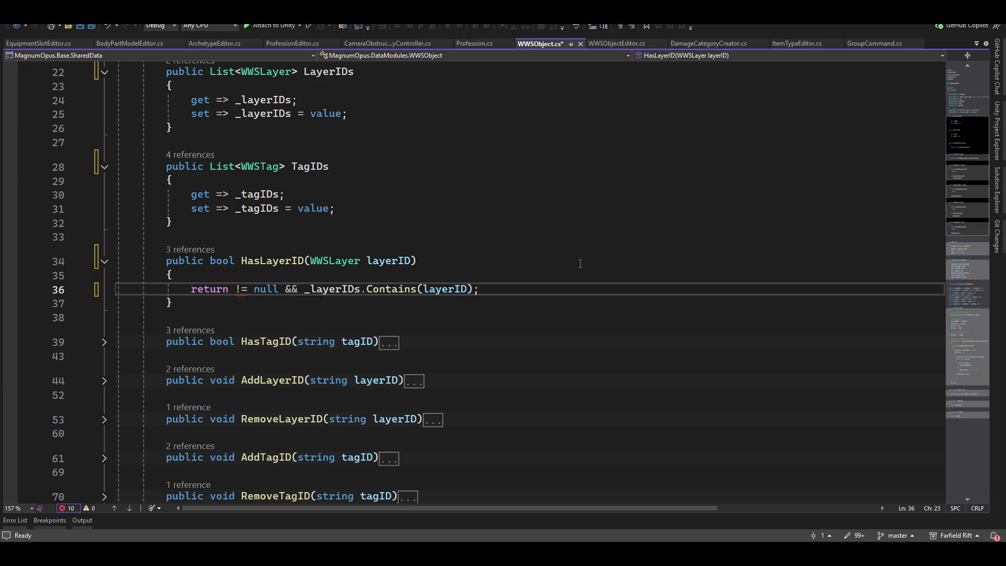
{"action": "key", "text": "Right"}
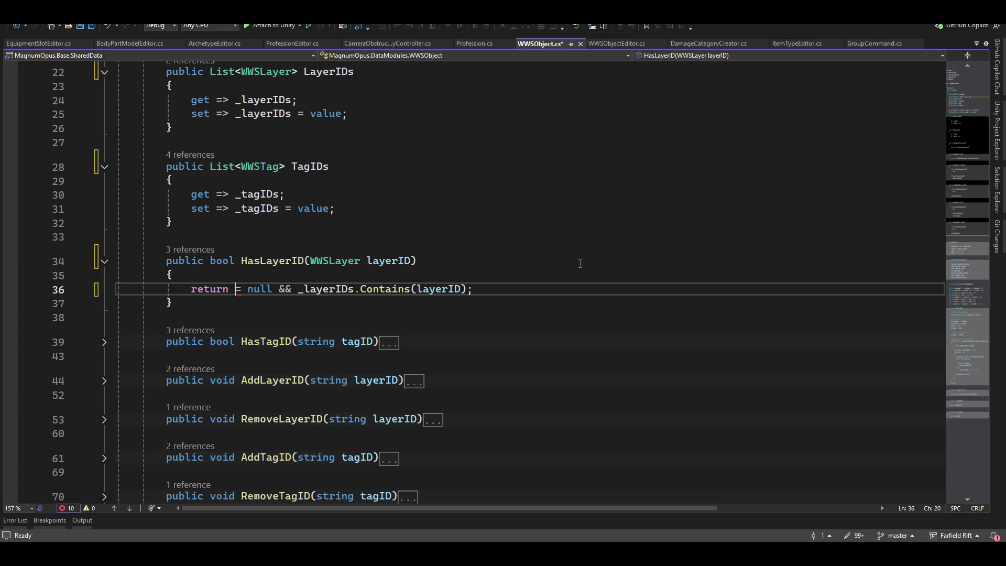
{"action": "key", "text": "Delete"}
{"action": "key", "text": "Delete"}
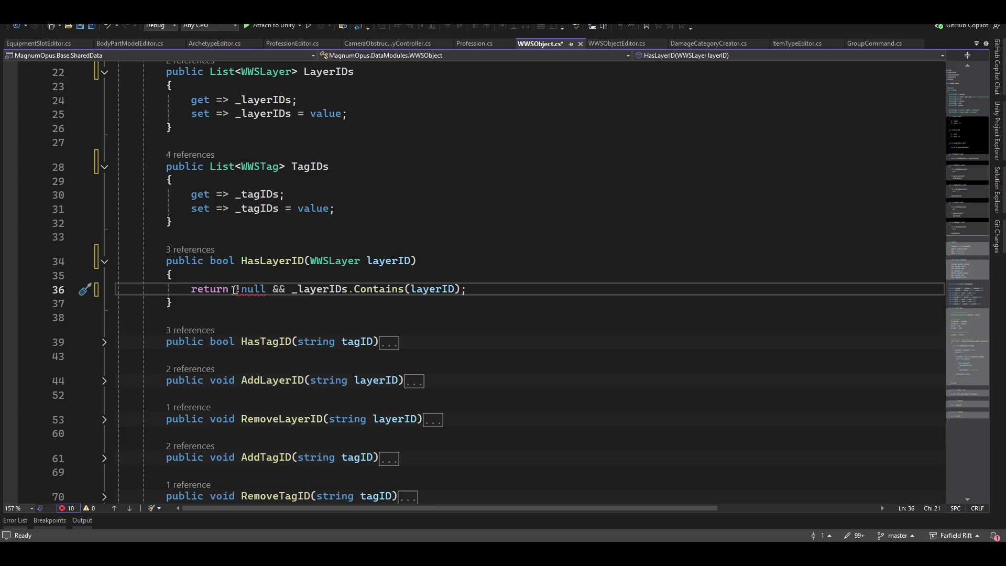
{"action": "mouse_move", "coordinate": [251, 287]}
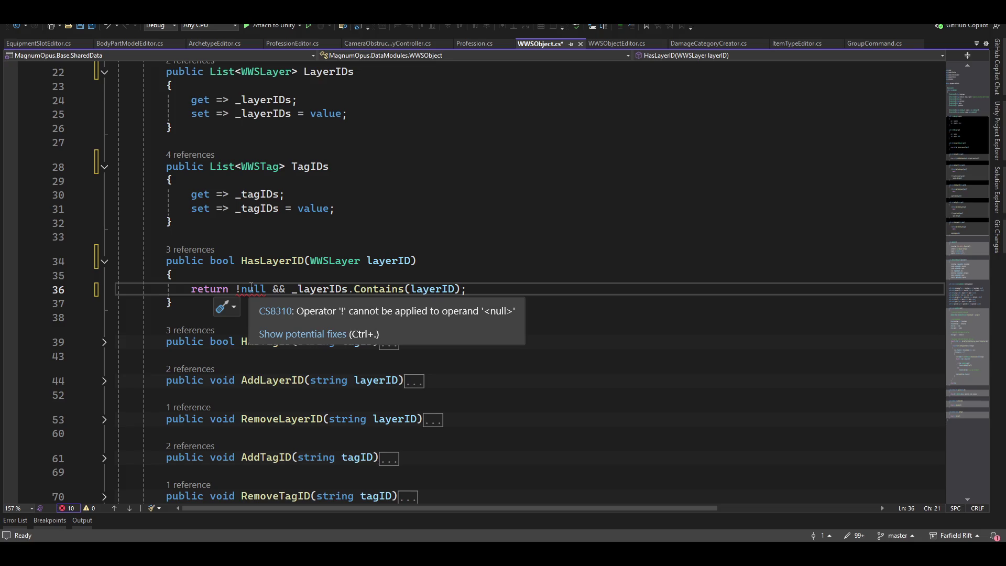
{"action": "key", "text": "shift+Left"}
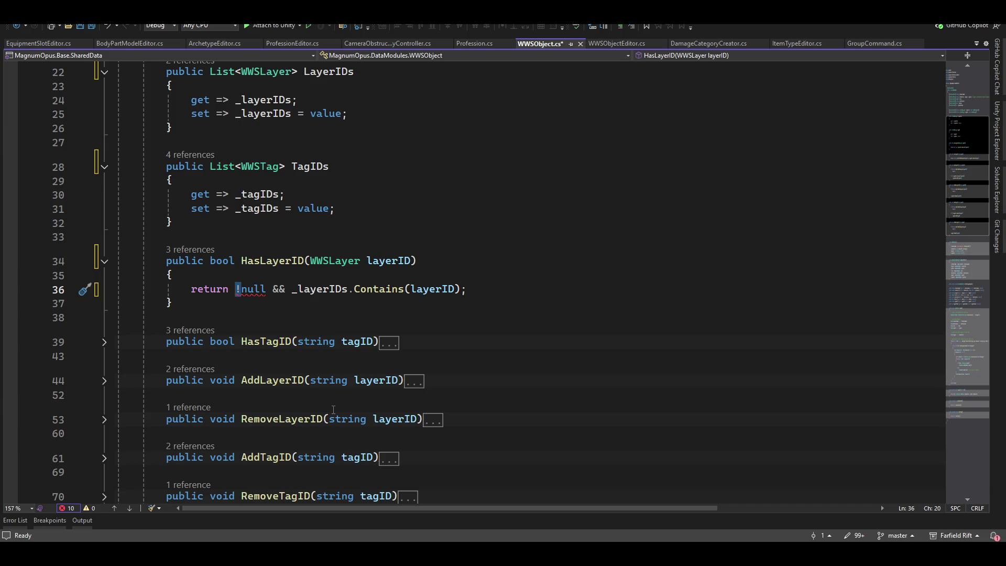
{"action": "key", "text": "BackSpace"}
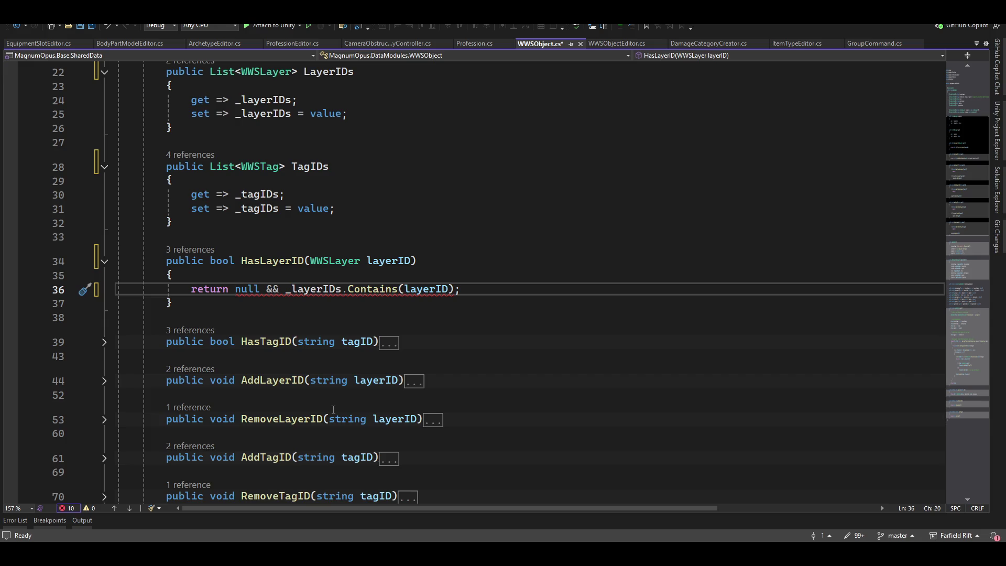
{"action": "type", "text": "lay"}
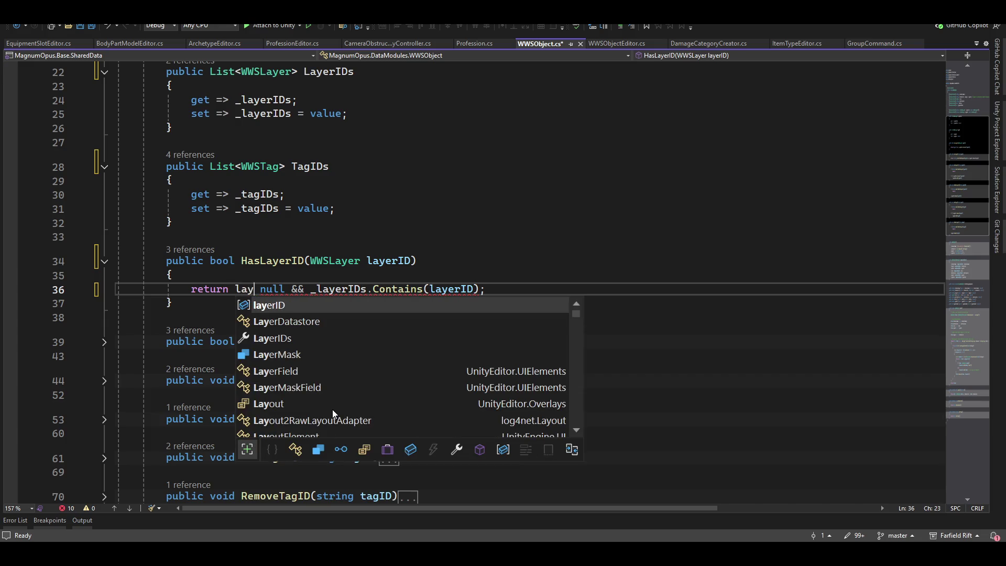
{"action": "key", "text": "Tab"}
{"action": "type", "text": "!="}
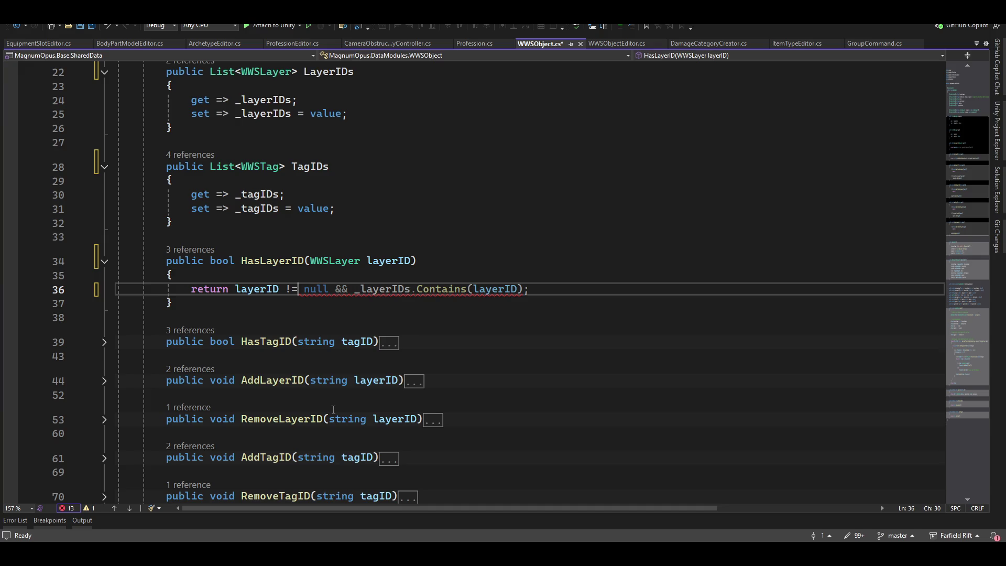
{"action": "key", "text": "Down"}
{"action": "key", "text": "Down"}
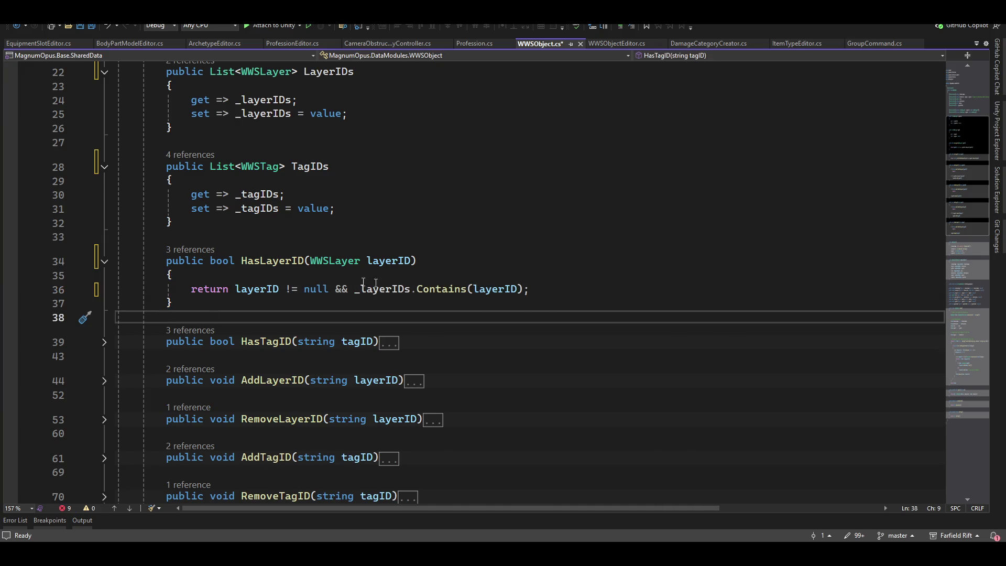
{"action": "left_click", "coordinate": [104, 261]}
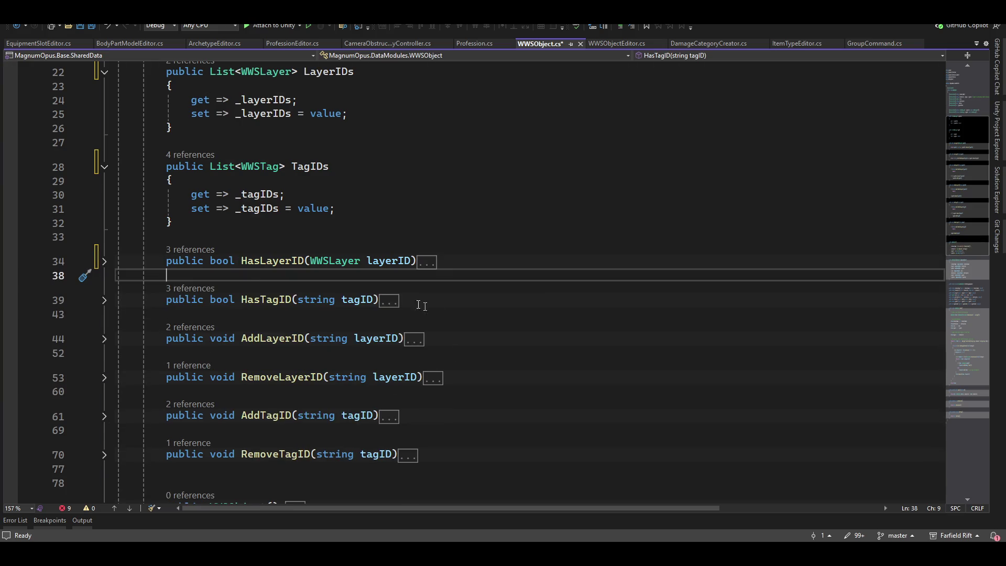
Make HasTagID take a WWSTag and replace its blank-string check with 'tagID != null'
{"action": "left_click", "coordinate": [104, 300]}
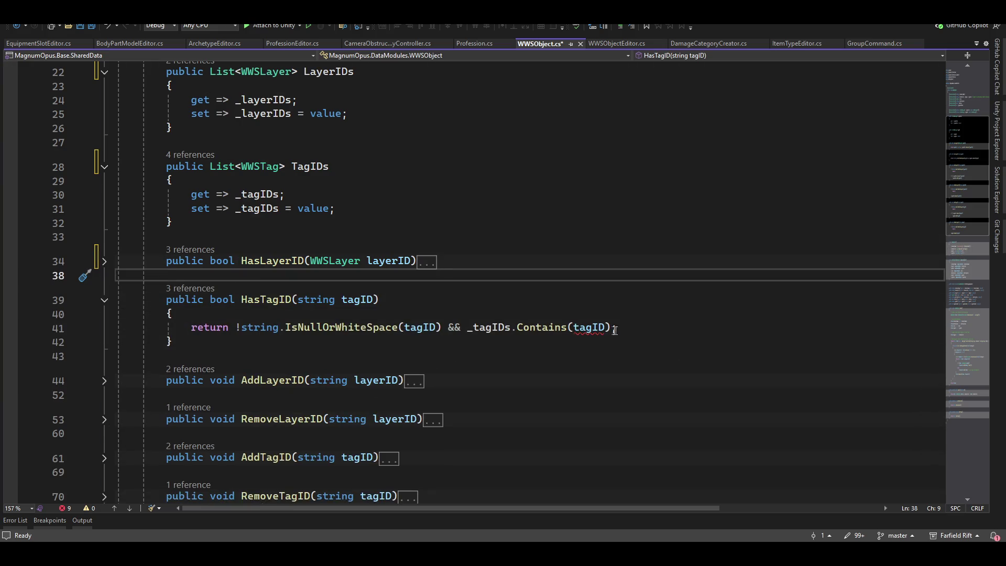
{"action": "double_click", "coordinate": [338, 299]}
{"action": "type", "text": "wws"}
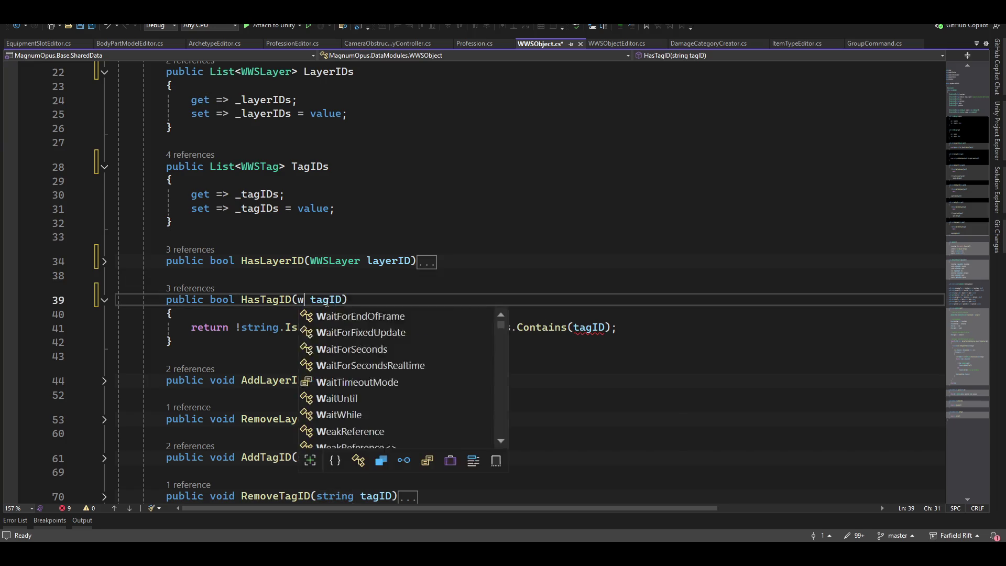
{"action": "double_click", "coordinate": [390, 348]}
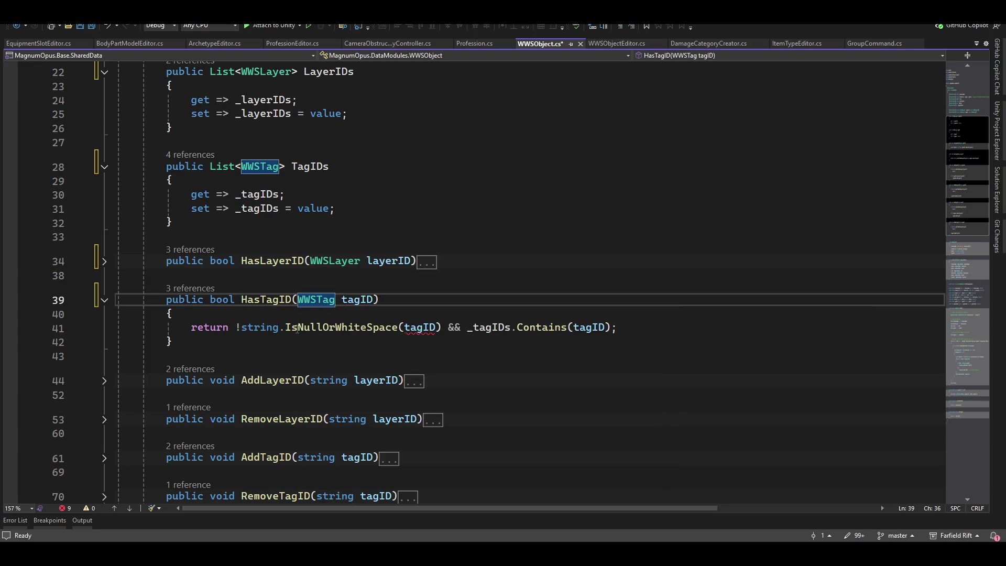
{"action": "double_click", "coordinate": [589, 328]}
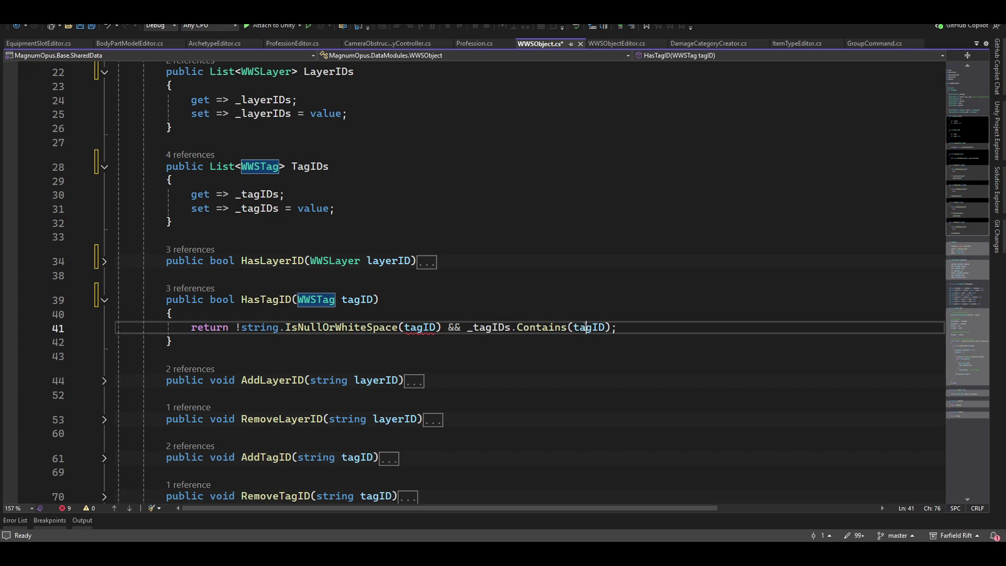
{"action": "left_click", "coordinate": [448, 328]}
{"action": "key", "text": "ctrl+Left"}
{"action": "key", "text": "ctrl+Left"}
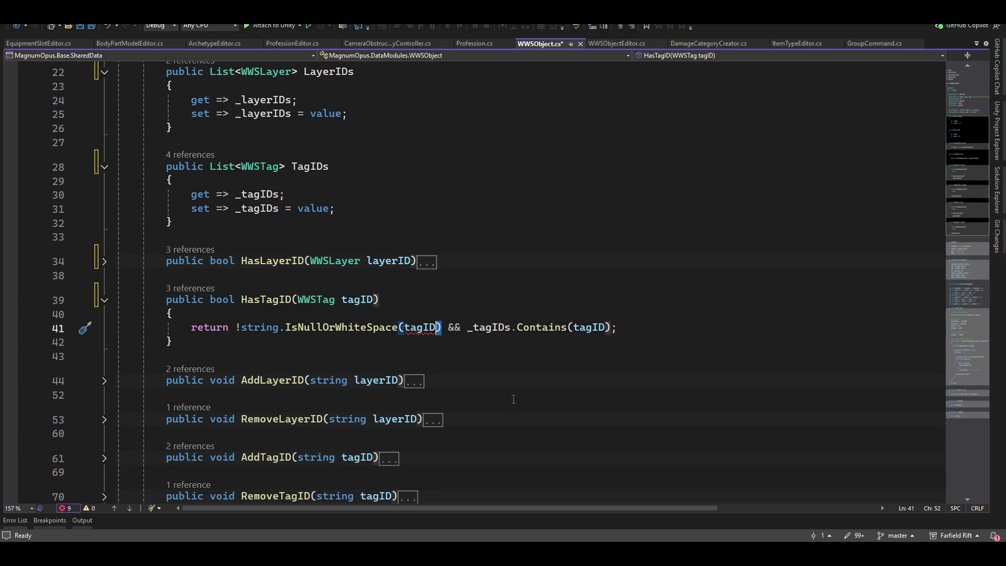
{"action": "key", "text": "Tab"}
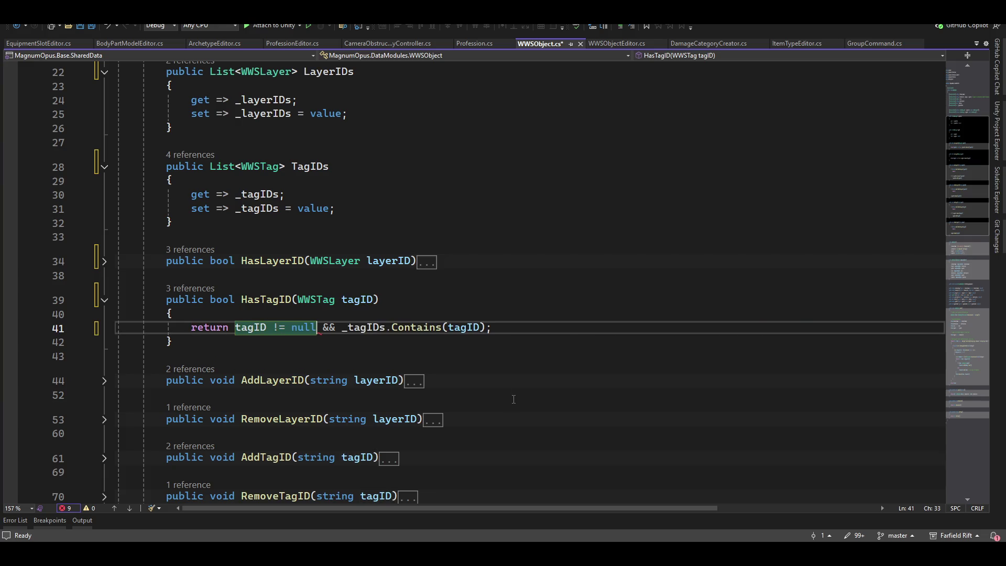
{"action": "key", "text": "Down"}
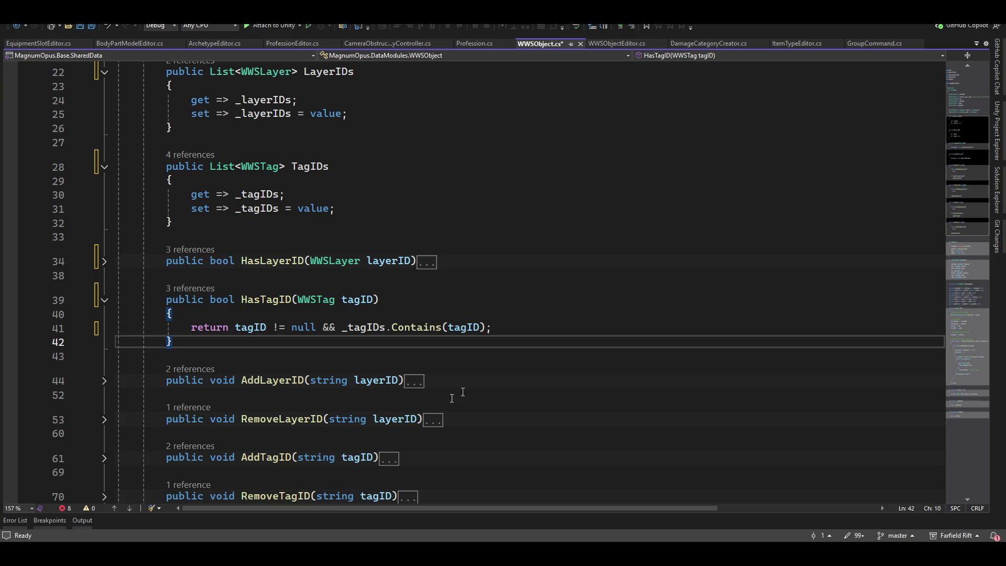
Expand AddLayerID and move to its string parameter in the signature
{"action": "left_click", "coordinate": [105, 381]}
{"action": "scroll", "coordinate": [498, 396], "scroll_direction": "down", "scroll_amount": 2}
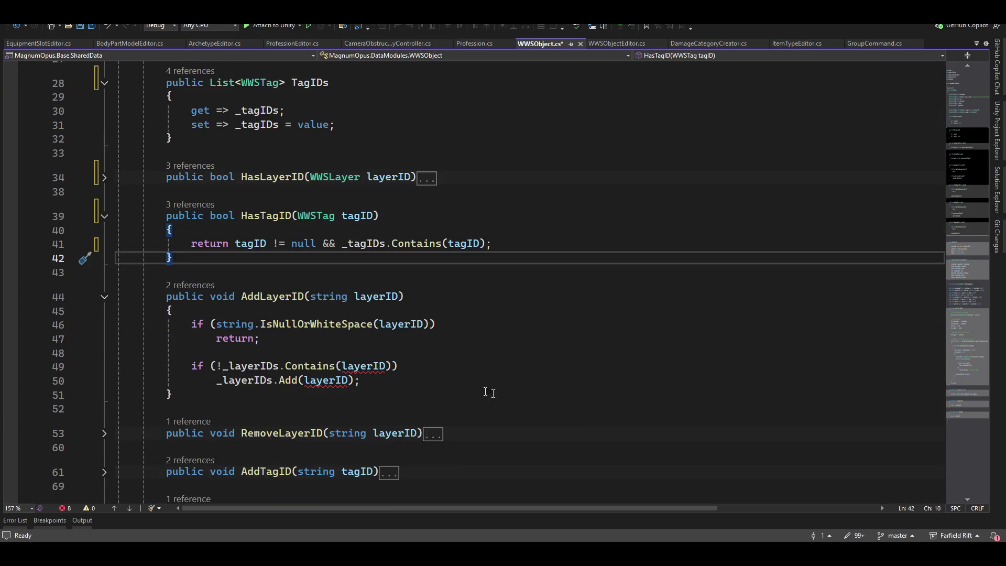
{"action": "left_click", "coordinate": [297, 324]}
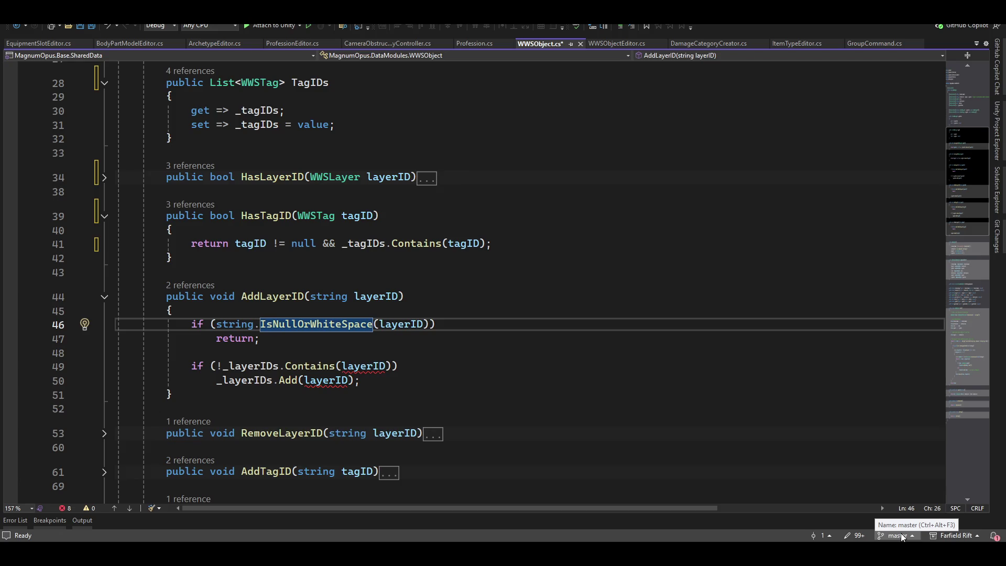
{"action": "key", "text": "Up"}
{"action": "key", "text": "Up"}
{"action": "key", "text": "ctrl+Right"}
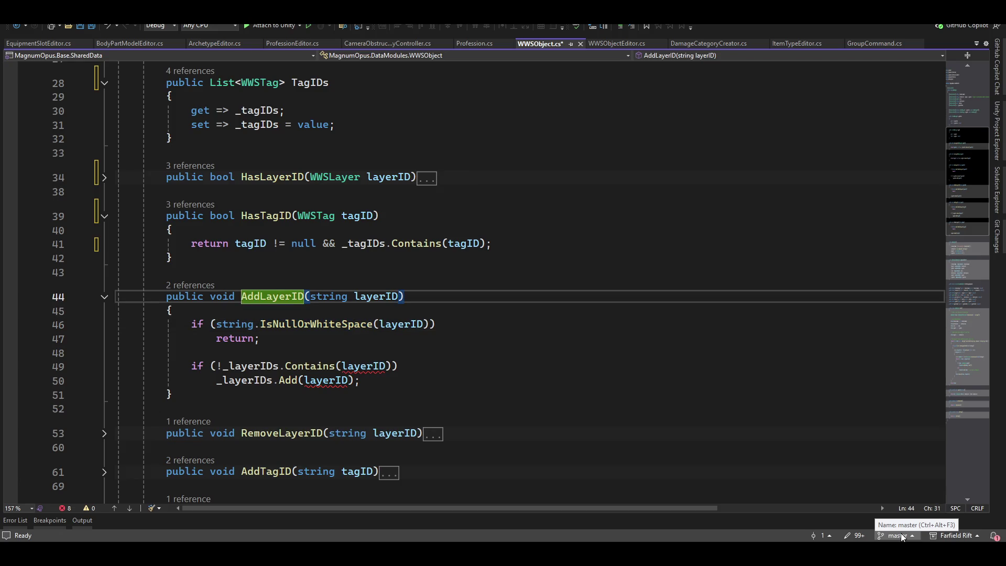
Change AddLayerID's parameter type from string to WWSLayer
{"action": "key", "text": "Right"}
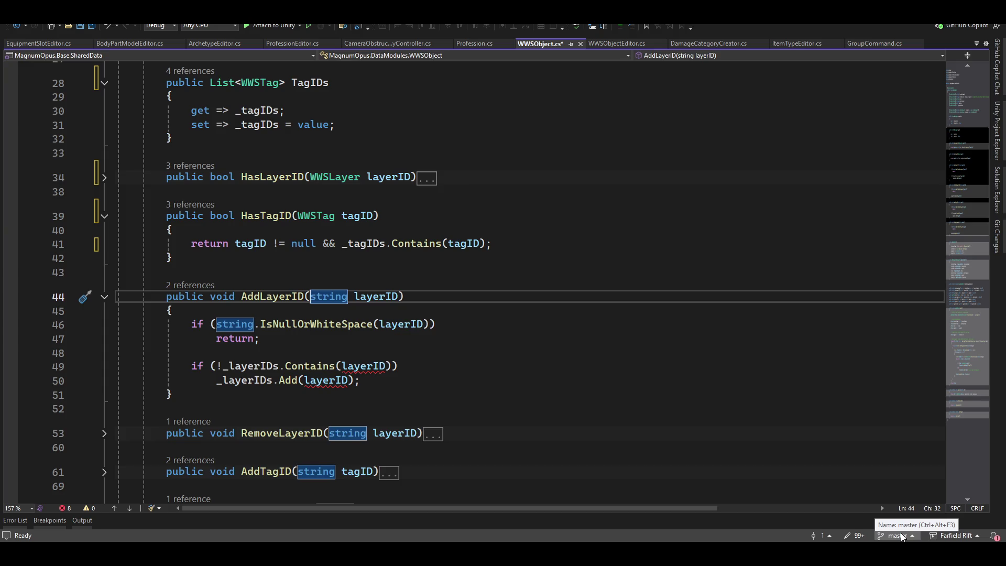
{"action": "key", "text": "ctrl+shift+Right"}
{"action": "key", "text": "BackSpace"}
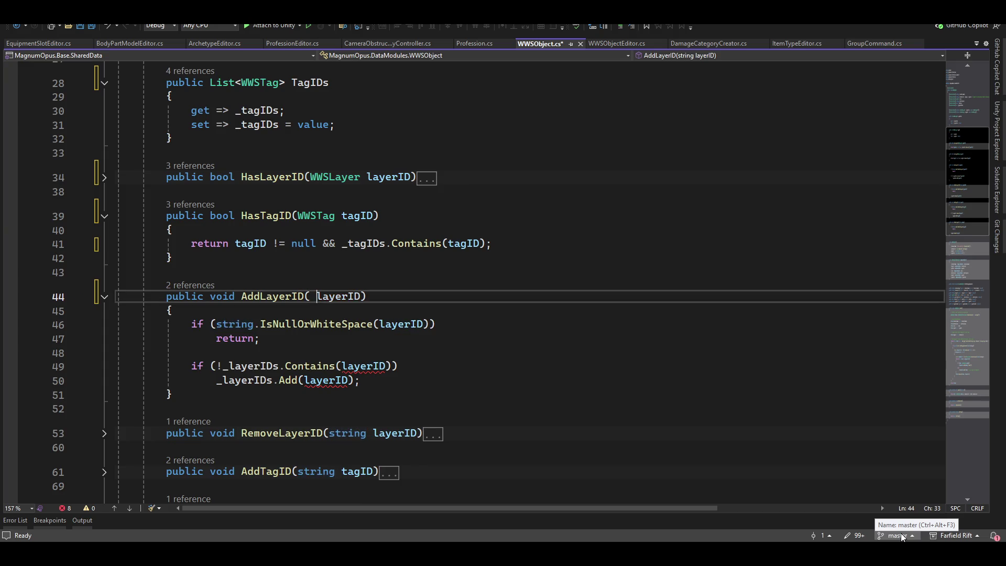
{"action": "type", "text": "wwsl"}
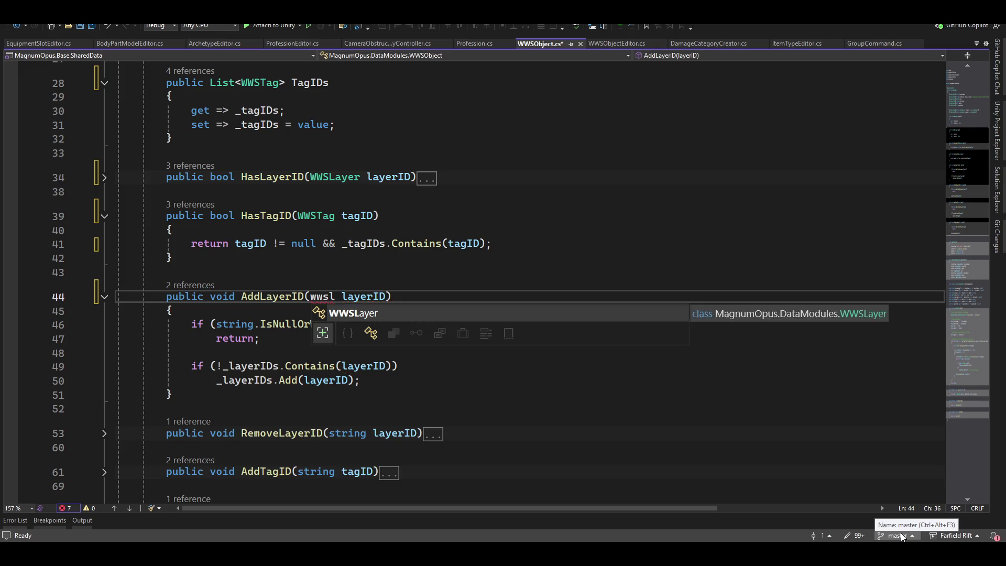
{"action": "key", "text": "Tab"}
Rewrite AddLayerID's IsNullOrWhiteSpace guard as 'if (layerID == null)'
{"action": "key", "text": "Down"}
{"action": "key", "text": "Down"}
{"action": "key", "text": "Right"}
{"action": "key", "text": "Right"}
{"action": "key", "text": "Right"}
{"action": "key", "text": "Left"}
{"action": "key", "text": "Home"}
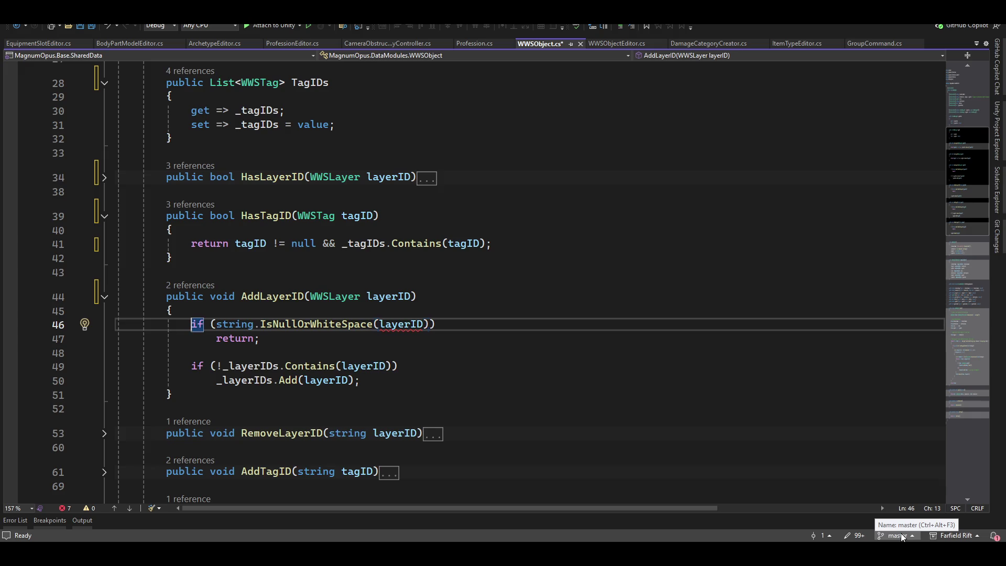
{"action": "key", "text": "Right"}
{"action": "key", "text": "Right"}
{"action": "key", "text": "Right"}
{"action": "key", "text": "ctrl+shift+Right"}
{"action": "key", "text": "ctrl+shift+Right"}
{"action": "key", "text": "ctrl+shift+Right"}
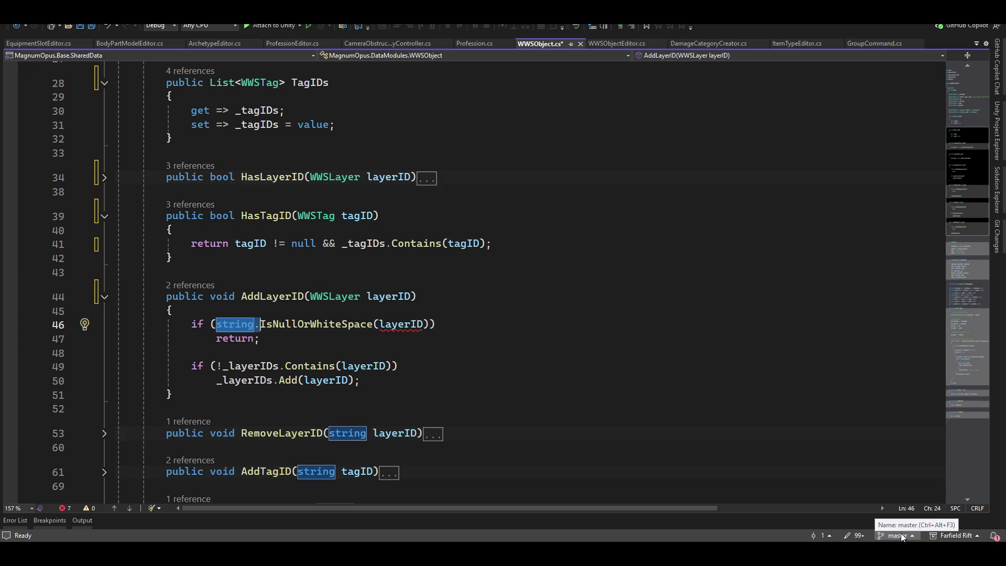
{"action": "key", "text": "BackSpace"}
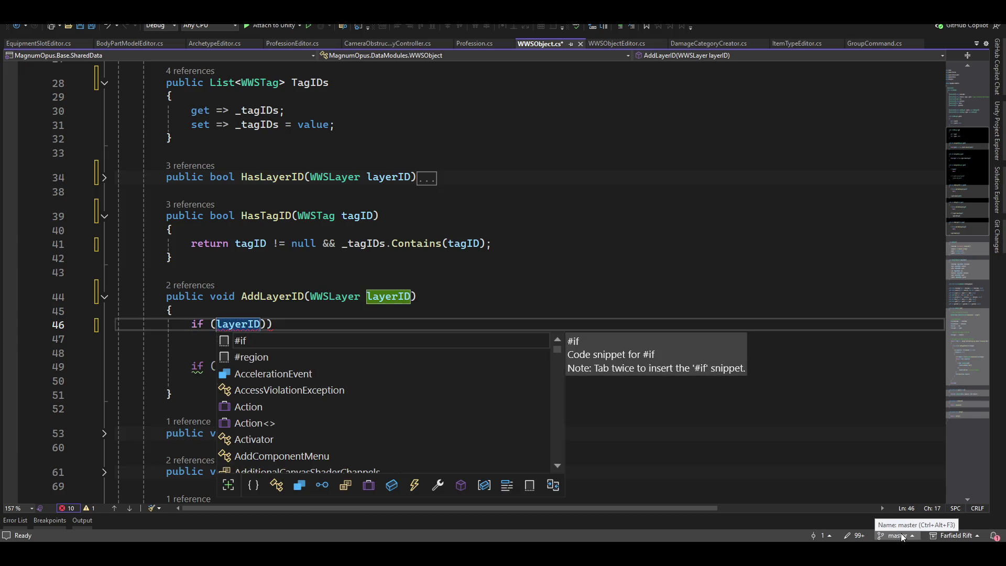
{"action": "key", "text": "ctrl+Right"}
{"action": "key", "text": "Delete"}
{"action": "type", "text": "== "}
{"action": "type", "text": "null"}
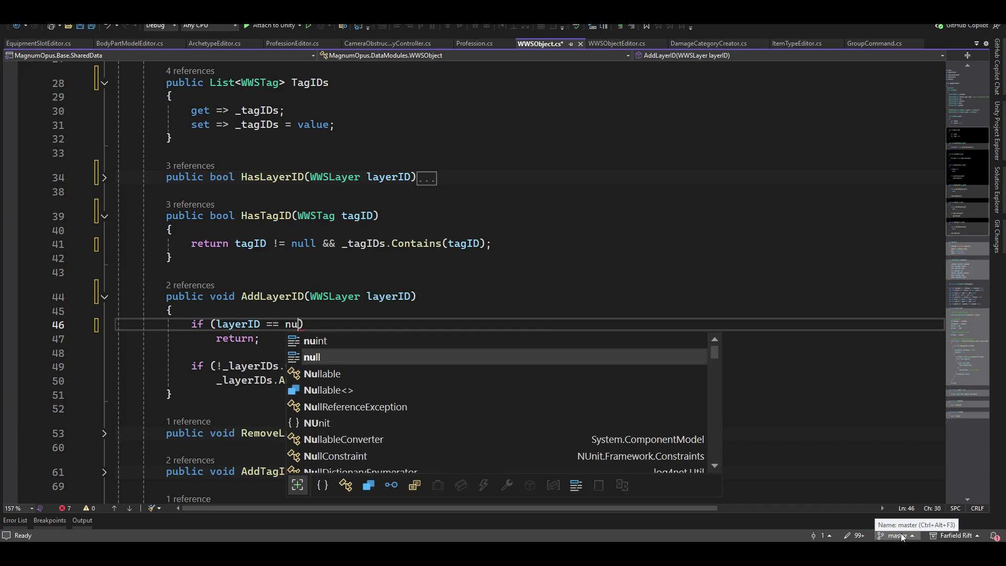
{"action": "key", "text": "Escape"}
{"action": "key", "text": "Down"}
{"action": "key", "text": "Down"}
{"action": "key", "text": "Down"}
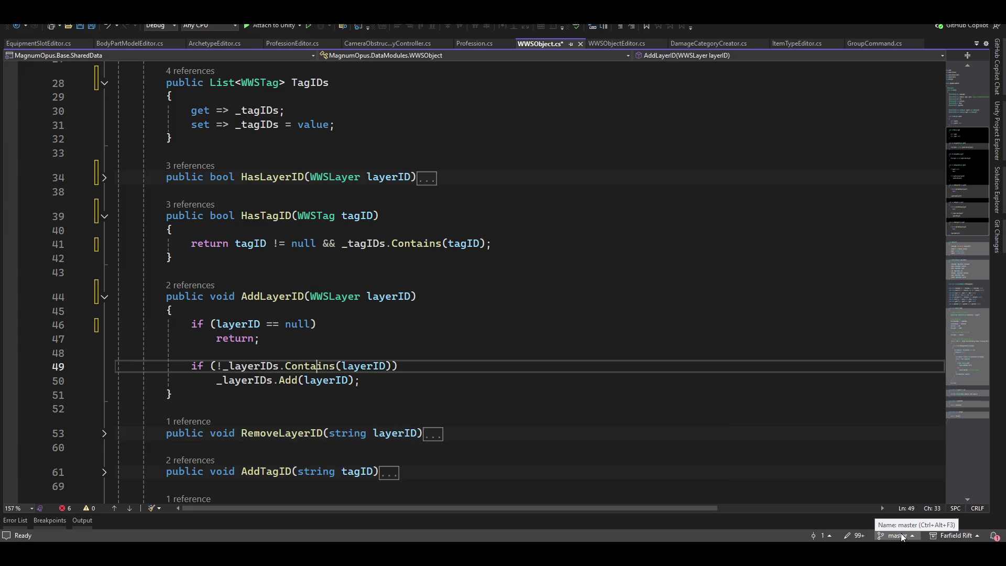
{"action": "key", "text": "Down"}
{"action": "key", "text": "Down"}
{"action": "key", "text": "Down"}
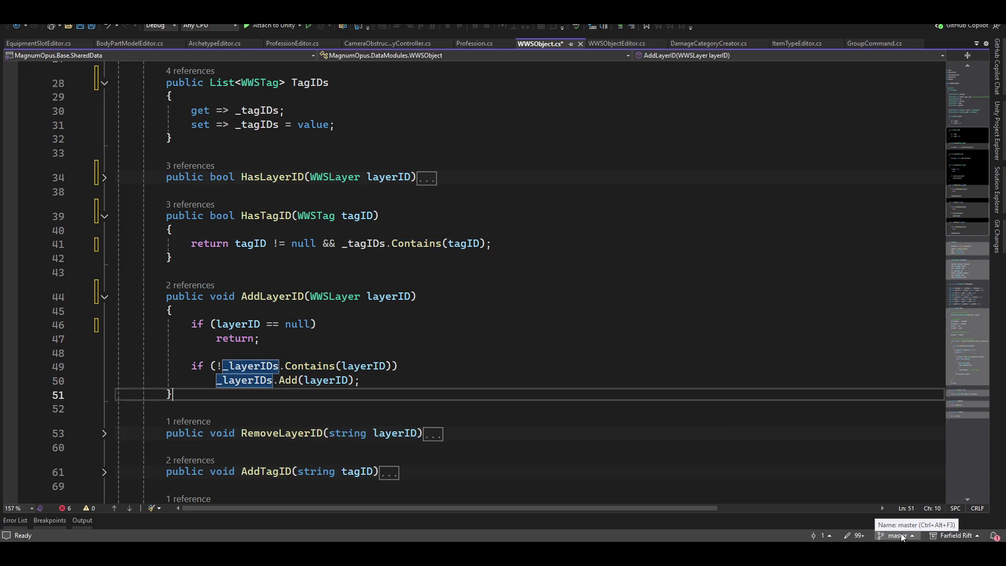
{"action": "key", "text": "Up"}
{"action": "key", "text": "Up"}
{"action": "key", "text": "Up"}
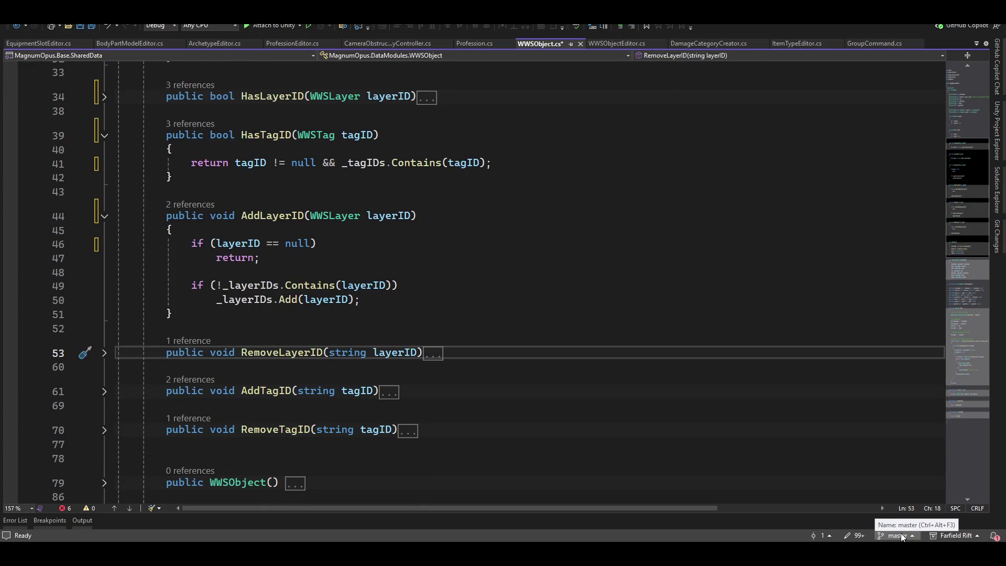
{"action": "key", "text": "Home"}
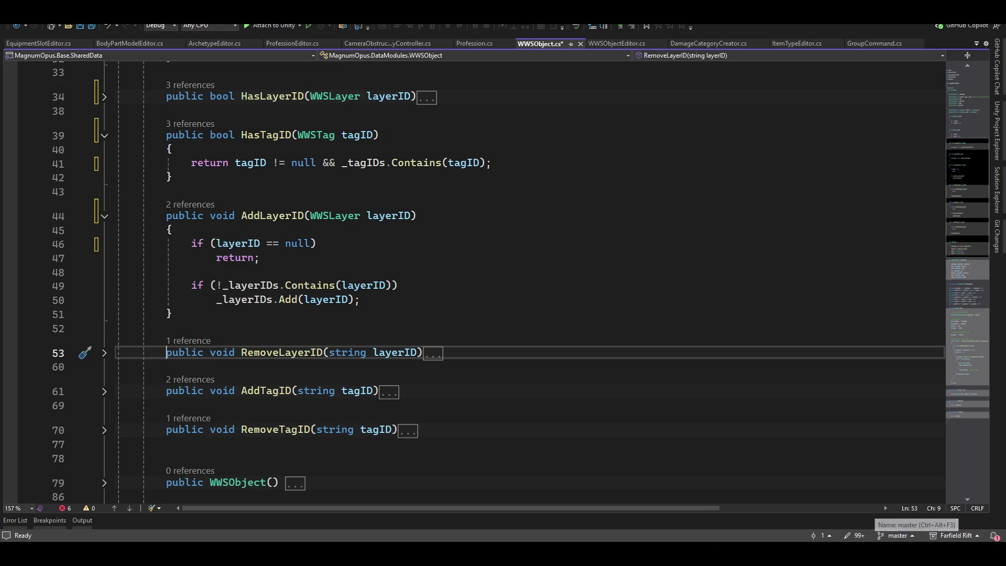
Go to RemoveLayerID via the error list, make its parameter WWSLayer, and accept 'layerID == null'
{"action": "left_click", "coordinate": [64, 508]}
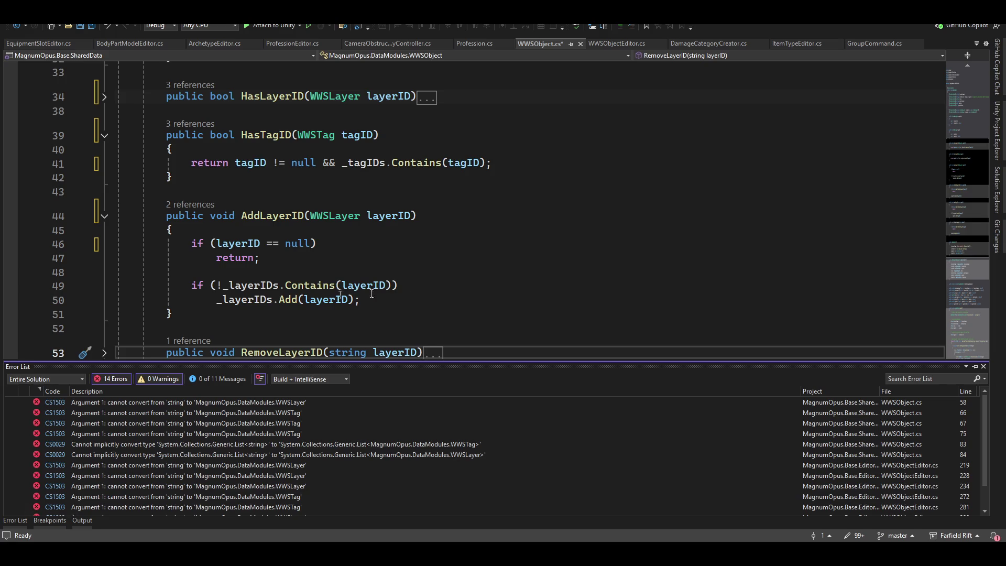
{"action": "double_click", "coordinate": [205, 402]}
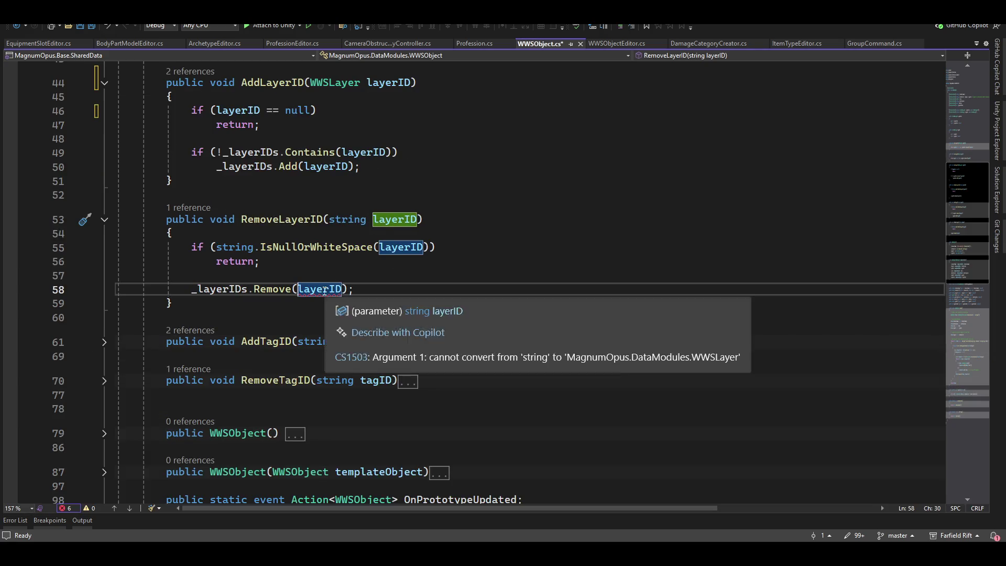
{"action": "double_click", "coordinate": [346, 219]}
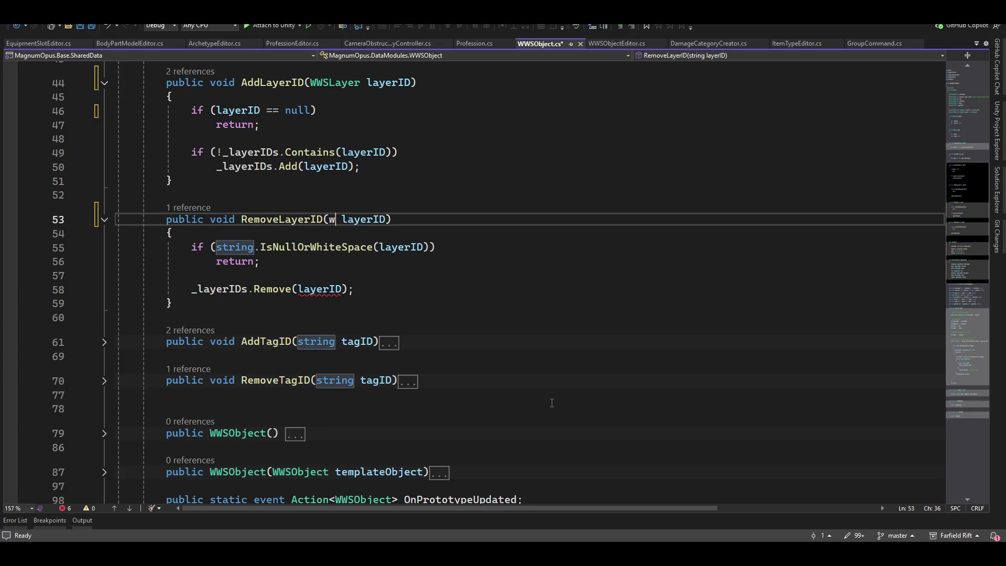
{"action": "type", "text": "wwsl"}
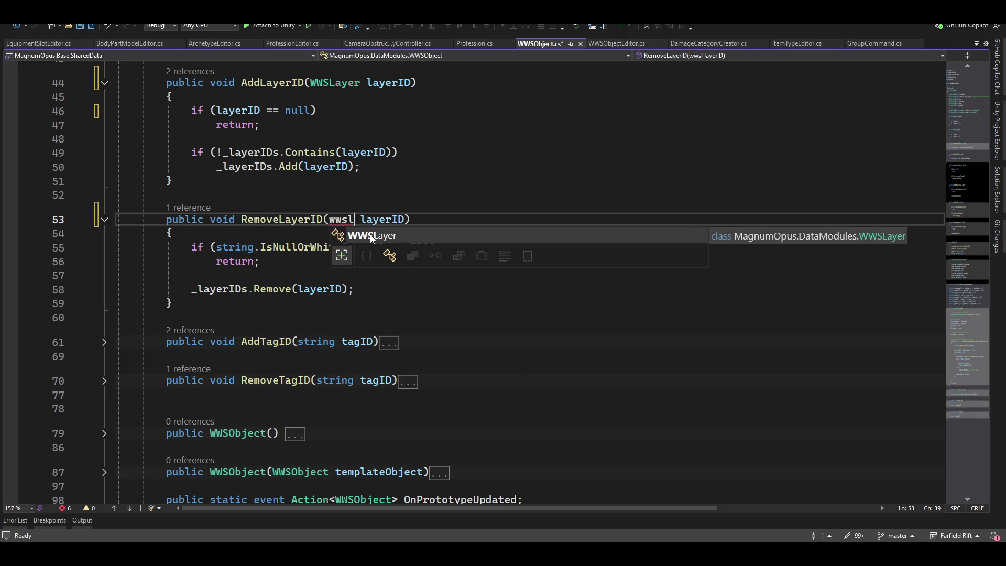
{"action": "key", "text": "Tab"}
{"action": "key", "text": "Tab"}
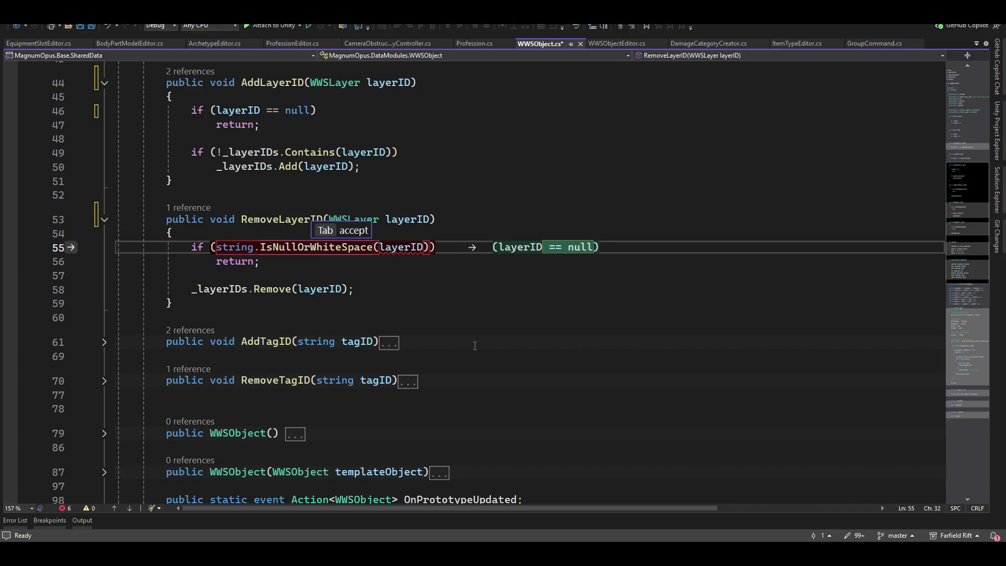
{"action": "key", "text": "Tab"}
{"action": "key", "text": "Down"}
{"action": "key", "text": "Down"}
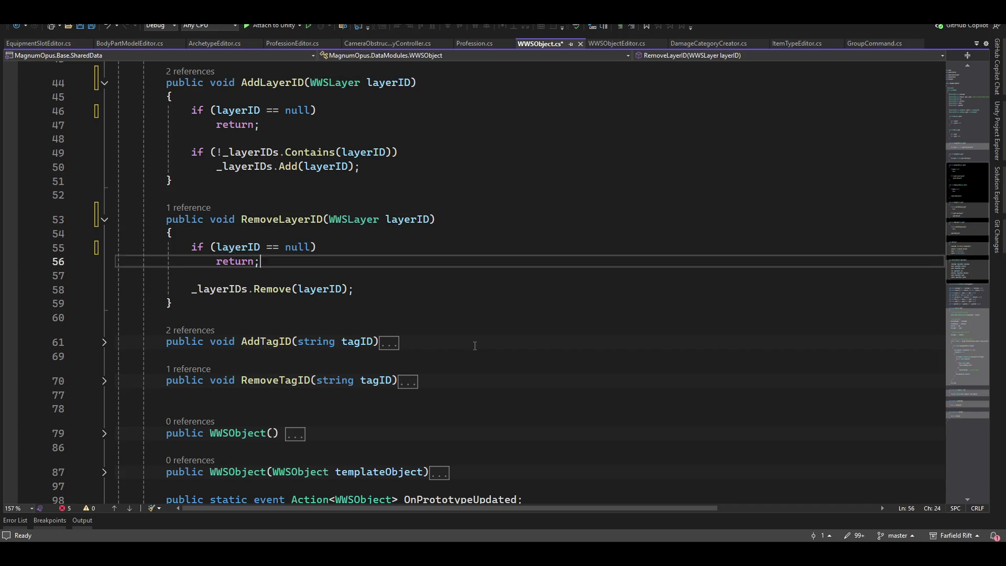
{"action": "key", "text": "Down"}
{"action": "key", "text": "Down"}
{"action": "key", "text": "Down"}
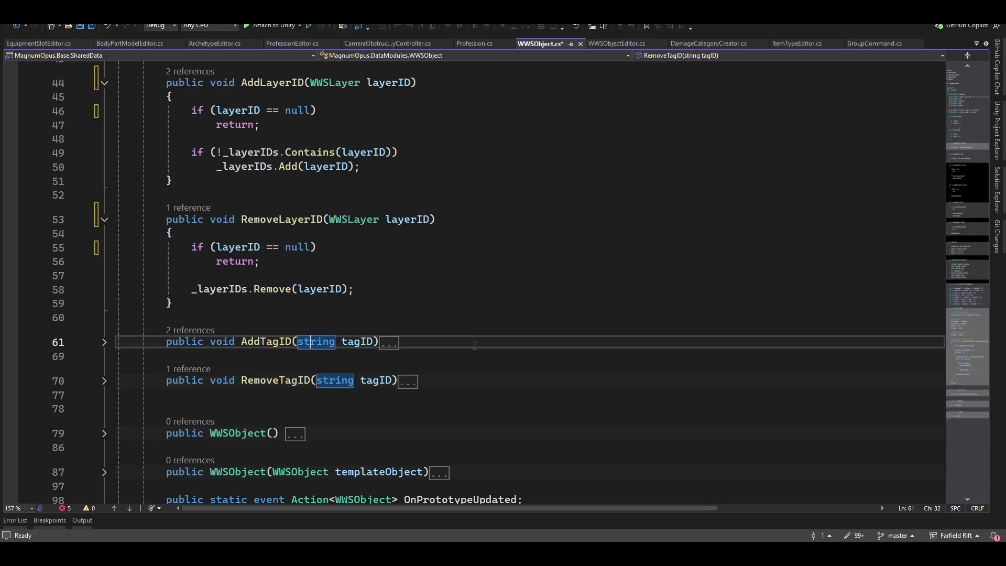
Make AddTagID take a WWSTag parameter and guard it with 'if (tagID == null)'
{"action": "left_click", "coordinate": [104, 342]}
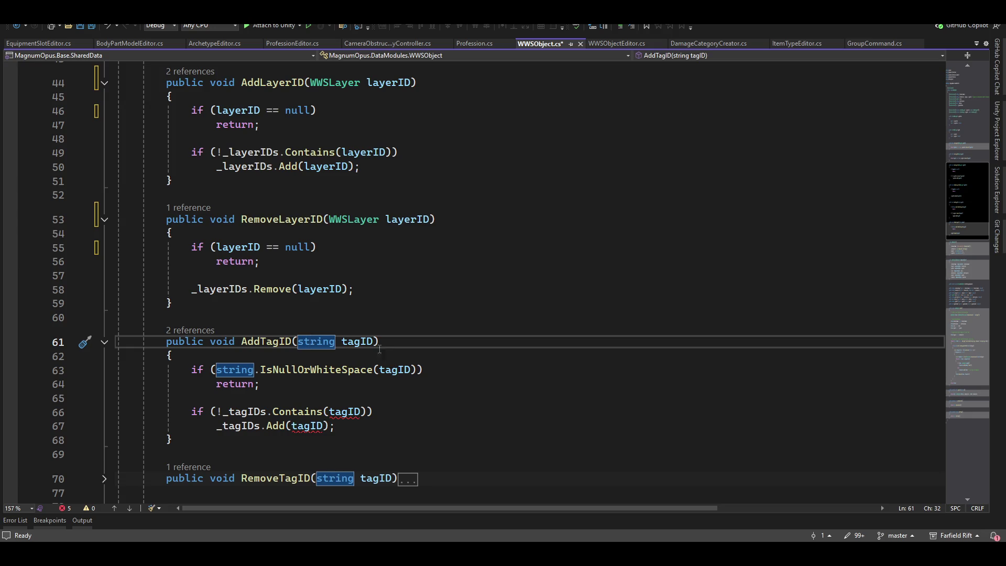
{"action": "left_click", "coordinate": [325, 339]}
{"action": "scroll", "coordinate": [393, 361], "scroll_direction": "up", "scroll_amount": 2}
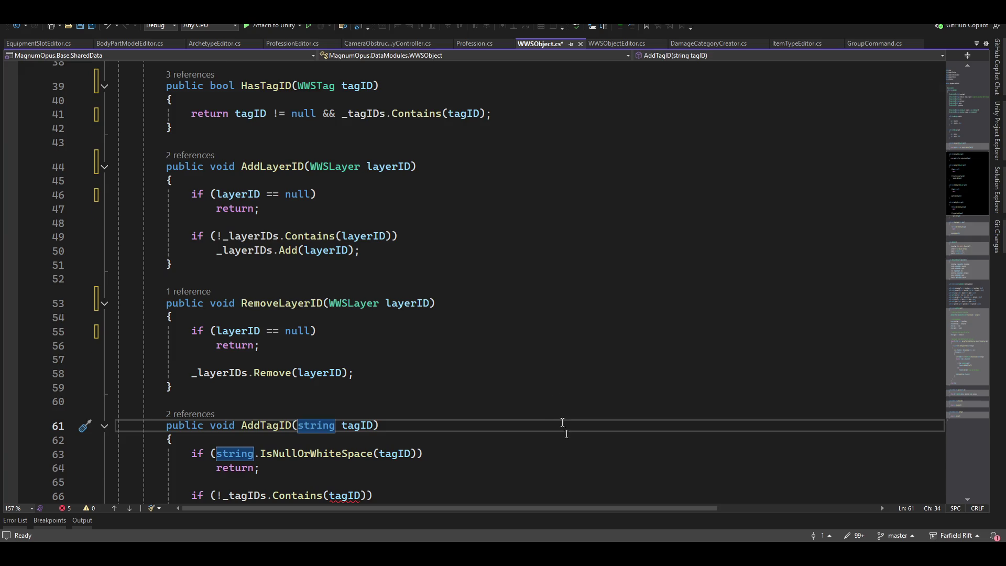
{"action": "scroll", "coordinate": [571, 420], "scroll_direction": "up", "scroll_amount": 2}
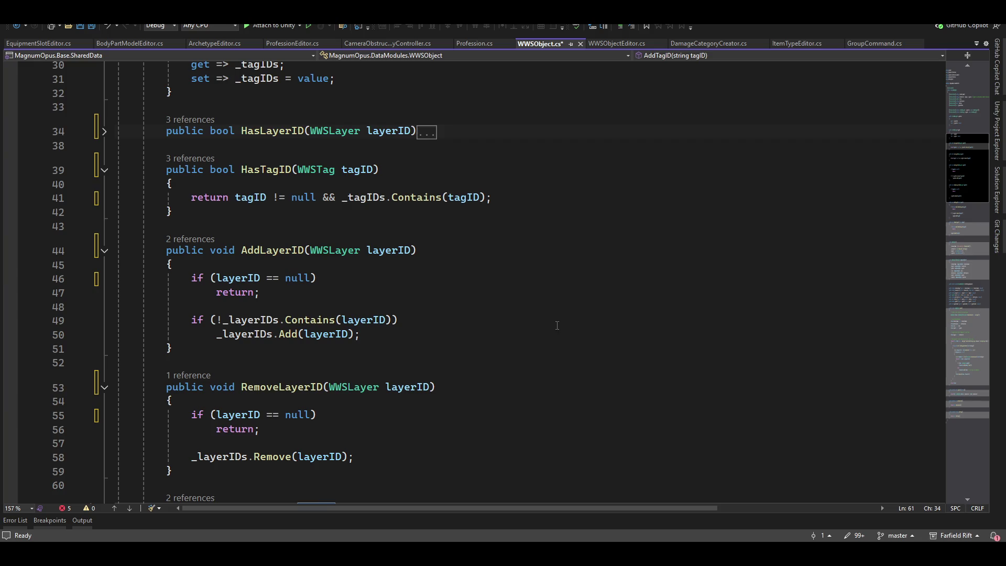
{"action": "scroll", "coordinate": [572, 349], "scroll_direction": "down", "scroll_amount": 2}
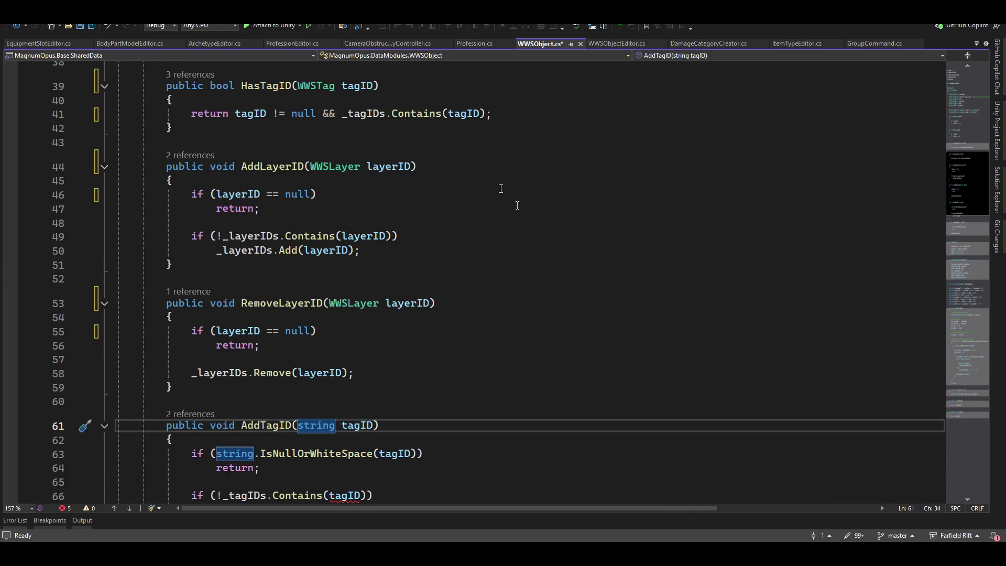
{"action": "scroll", "coordinate": [497, 398], "scroll_direction": "down", "scroll_amount": 2}
{"action": "key", "text": "ctrl+w"}
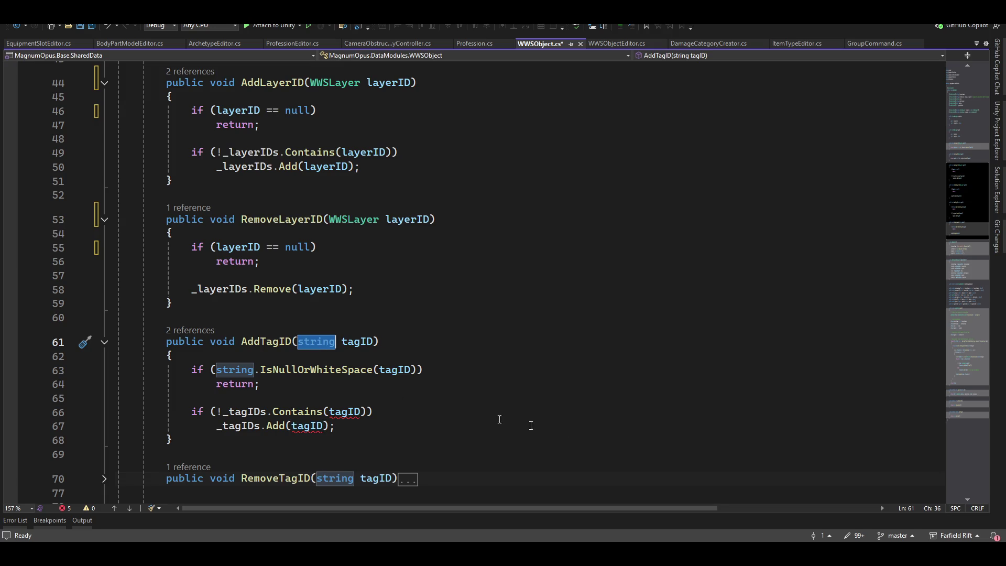
{"action": "type", "text": "wws"}
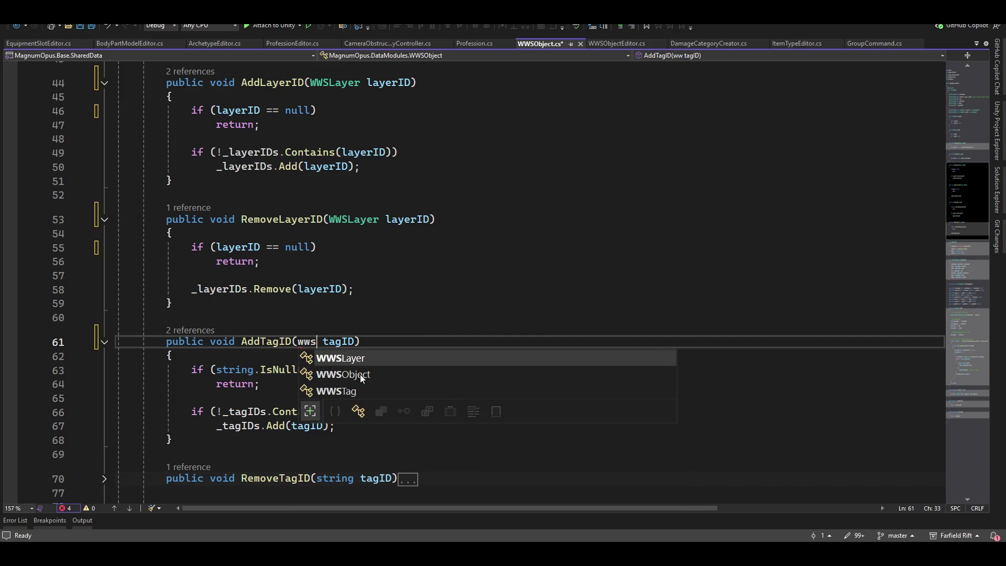
{"action": "double_click", "coordinate": [354, 392]}
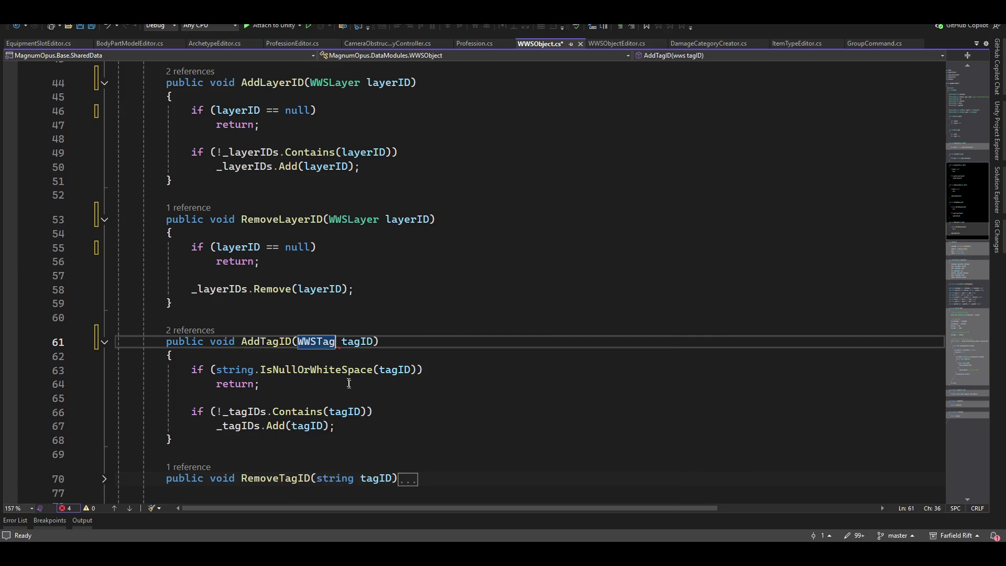
{"action": "left_click", "coordinate": [219, 370]}
{"action": "key", "text": "ctrl+shift+Right"}
{"action": "key", "text": "ctrl+shift+Right"}
{"action": "key", "text": "ctrl+shift+Right"}
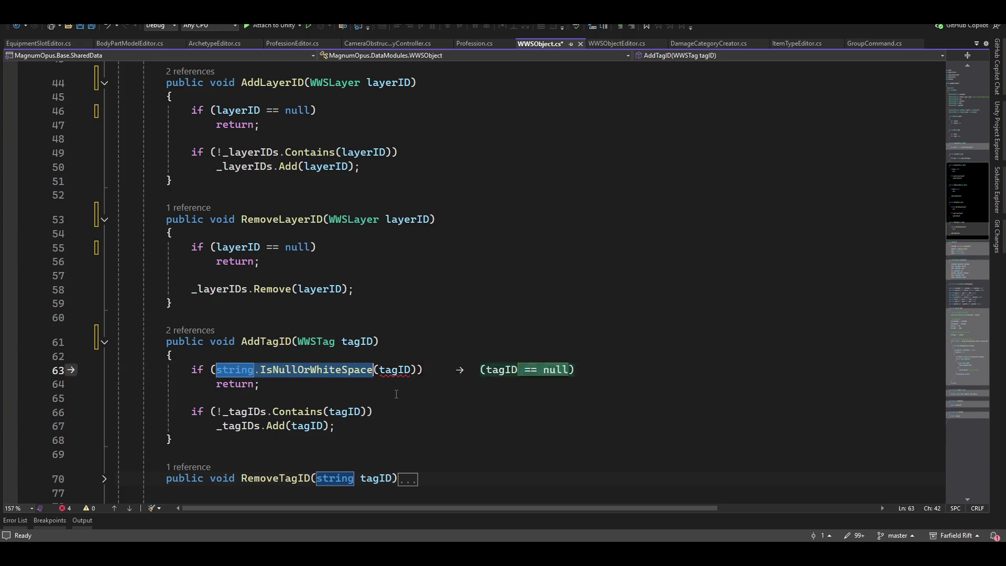
{"action": "key", "text": "Tab"}
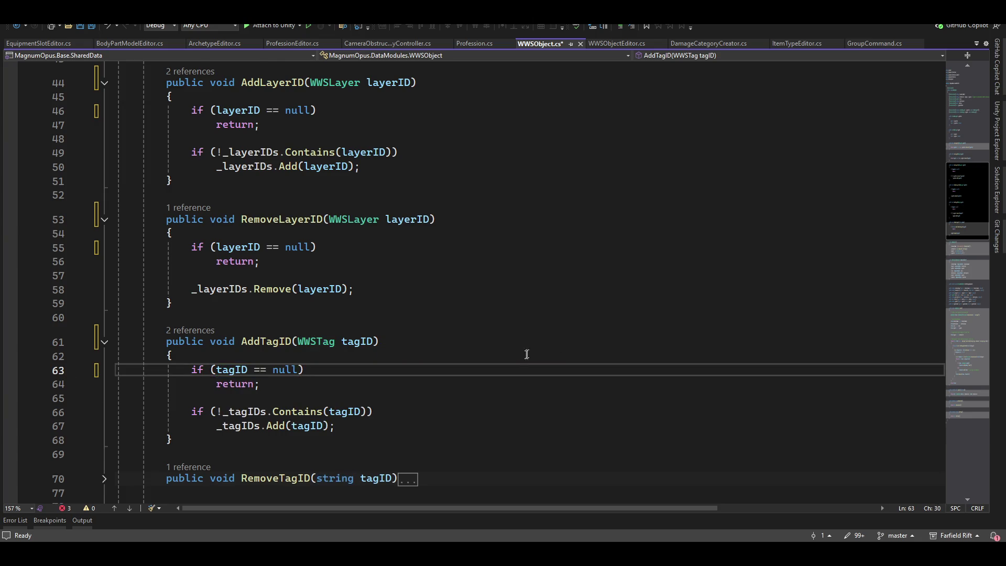
{"action": "scroll", "coordinate": [529, 351], "scroll_direction": "down", "scroll_amount": 2}
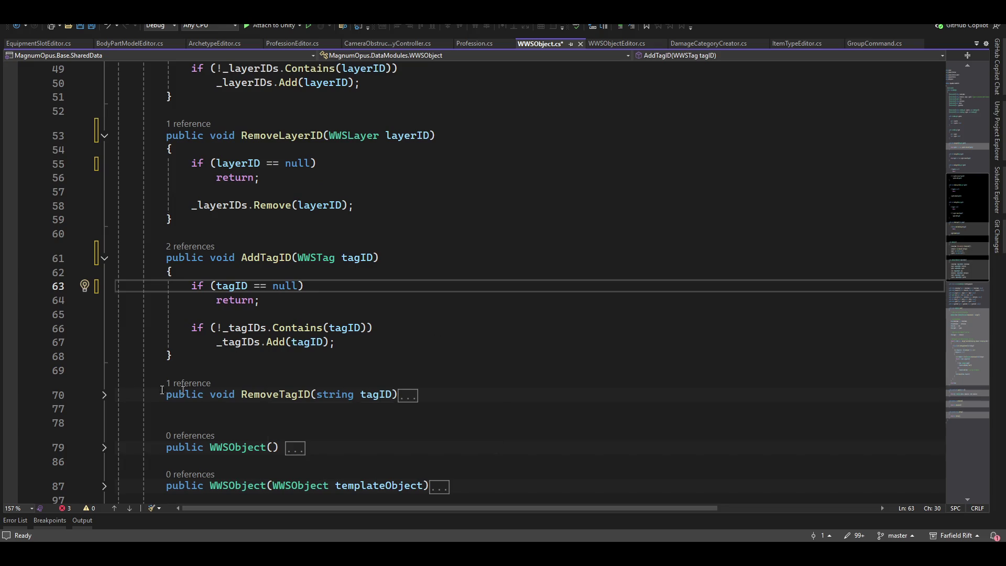
Switch RemoveTagID's parameter to WWSTag and accept the 'tagID == null' check on line 72
{"action": "left_click", "coordinate": [104, 395]}
{"action": "scroll", "coordinate": [393, 382], "scroll_direction": "down", "scroll_amount": 2}
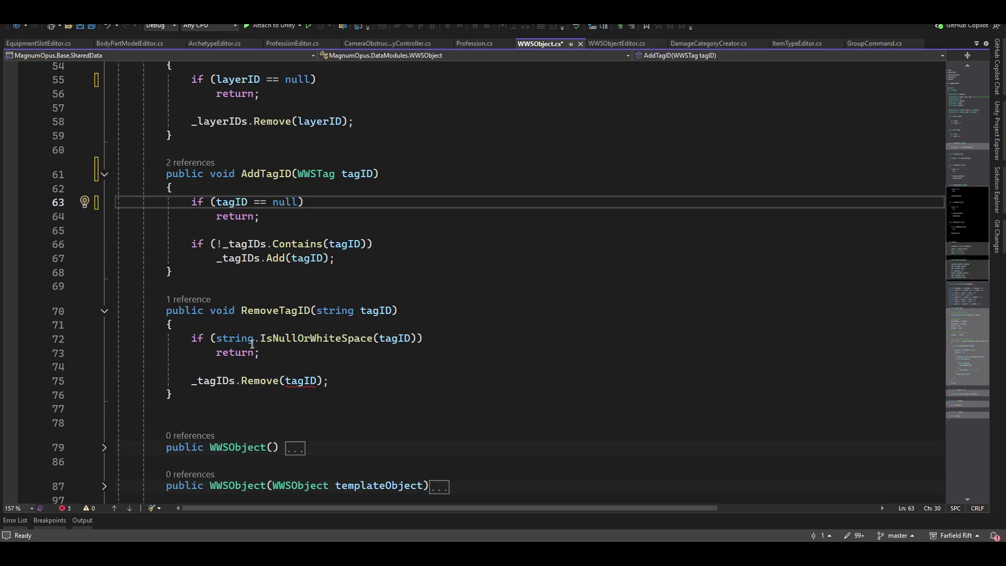
{"action": "double_click", "coordinate": [323, 309]}
{"action": "type", "text": "wws"}
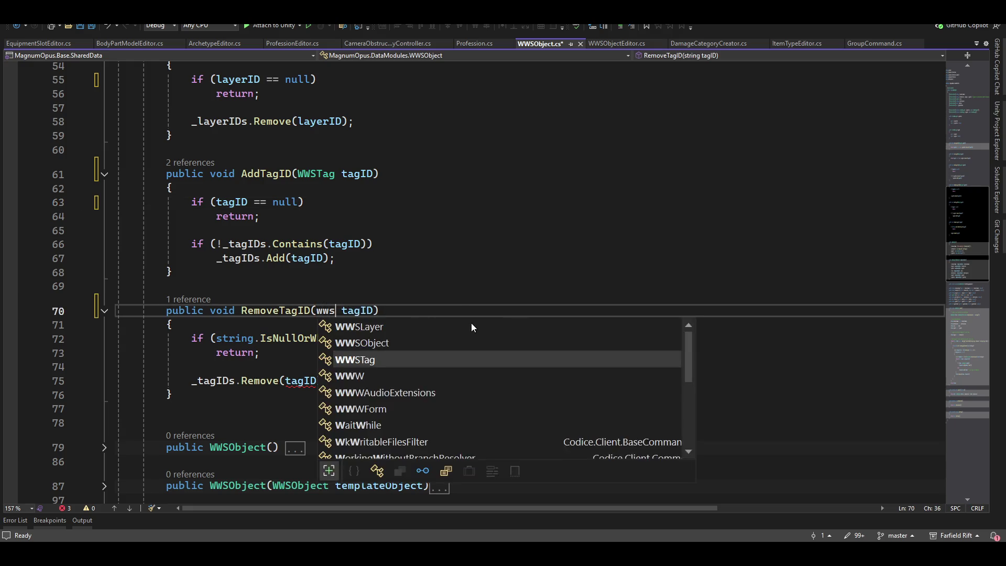
{"action": "key", "text": "Tab"}
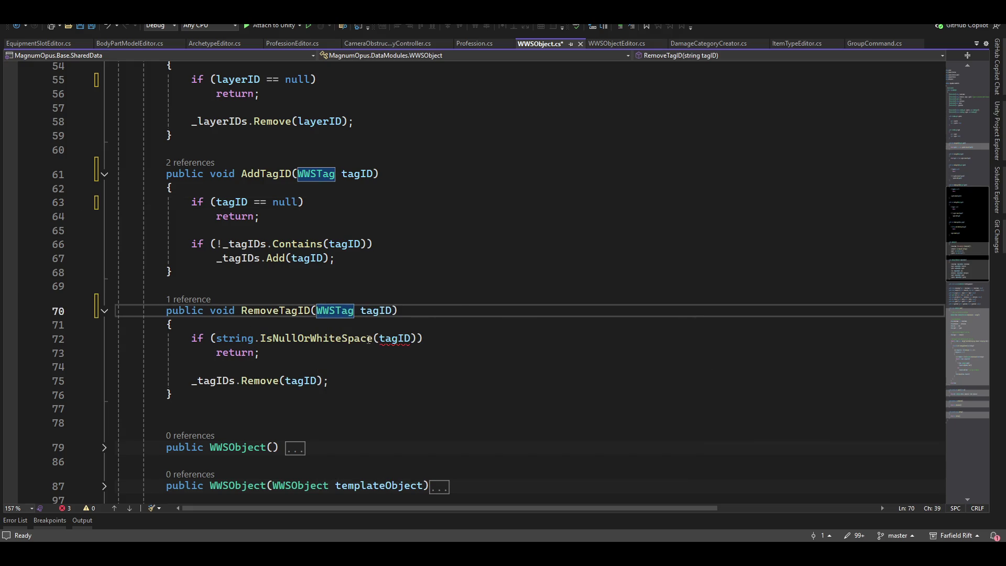
{"action": "key", "text": "Tab"}
{"action": "key", "text": "Tab"}
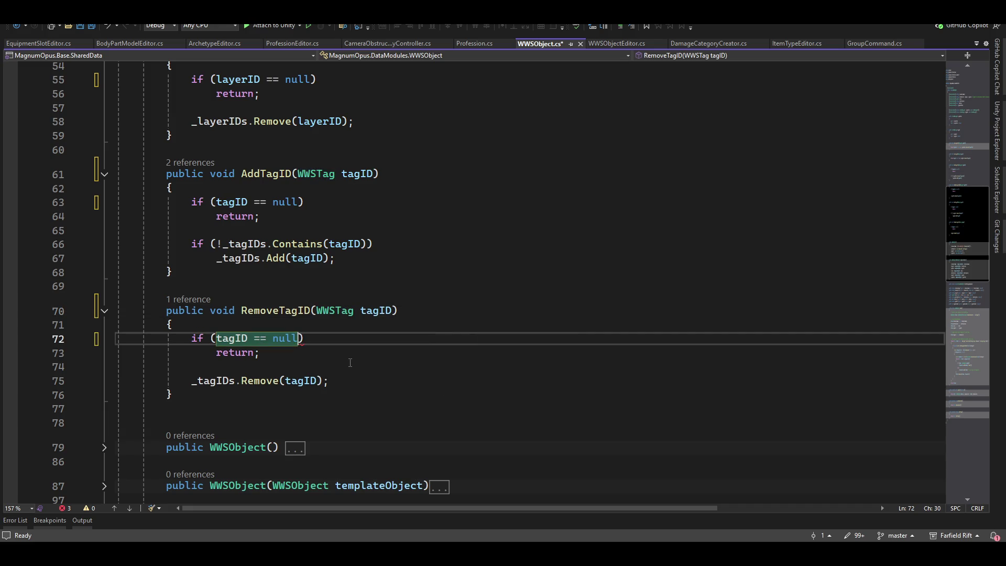
{"action": "scroll", "coordinate": [242, 305], "scroll_direction": "down", "scroll_amount": 4}
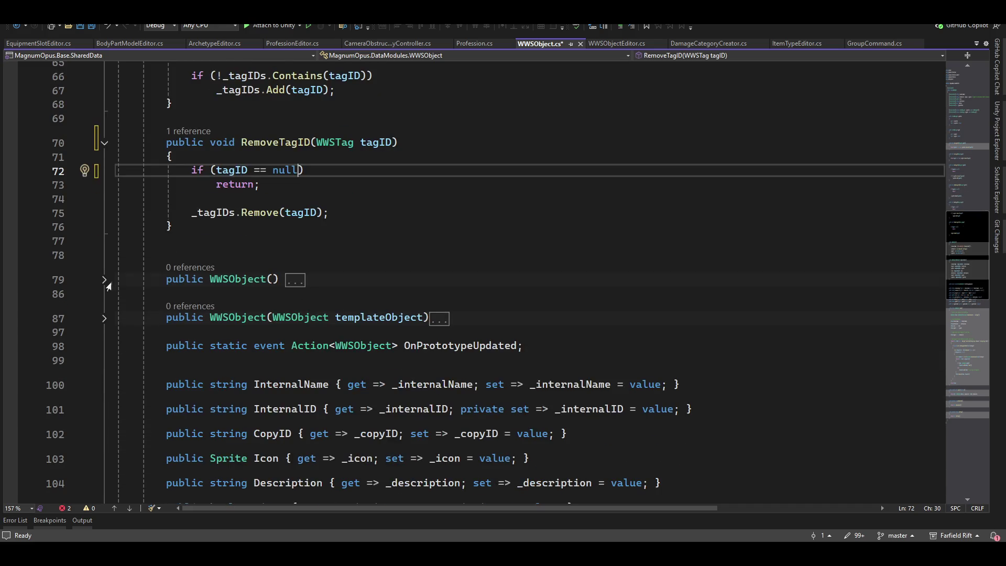
Change the constructor's lists to List<WWSTag> and List<WWSLayer>, then save WWSObject.cs
{"action": "left_click", "coordinate": [107, 285]}
{"action": "double_click", "coordinate": [335, 337]}
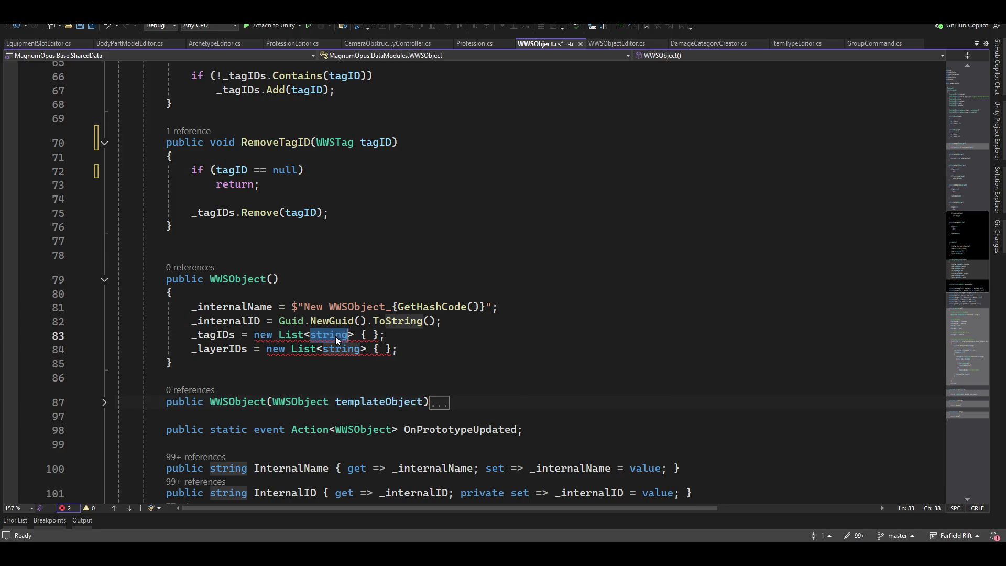
{"action": "type", "text": "WWS"}
{"action": "key", "text": "Tab"}
{"action": "left_click", "coordinate": [340, 350]}
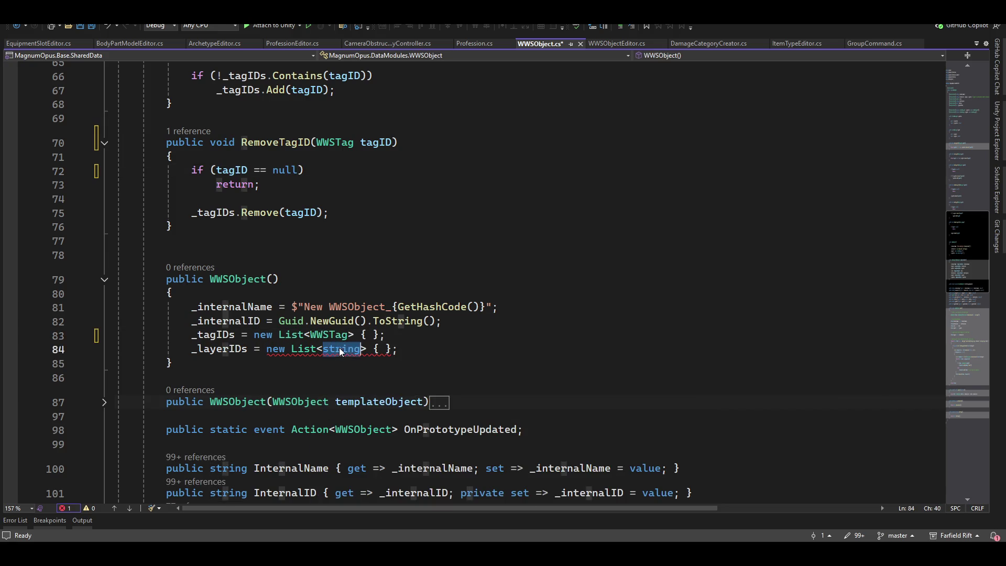
{"action": "double_click", "coordinate": [340, 350]}
{"action": "type", "text": "WWS"}
{"action": "double_click", "coordinate": [390, 368]}
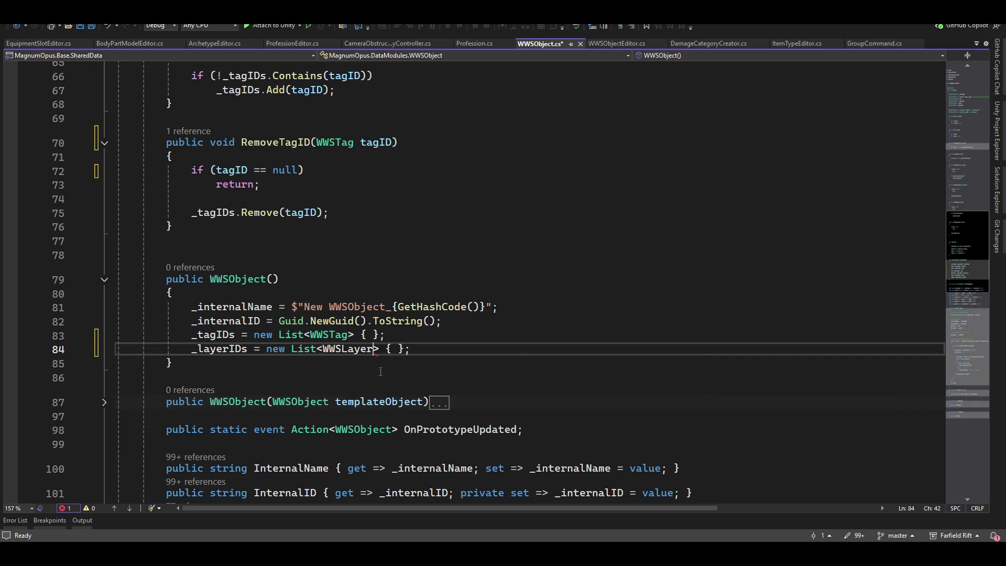
{"action": "scroll", "coordinate": [381, 371], "scroll_direction": "down", "scroll_amount": 10}
{"action": "key", "text": "ctrl+s"}
{"action": "scroll", "coordinate": [451, 340], "scroll_direction": "up", "scroll_amount": 19}
Let Unity recompile, then open the top Console error at WWSObjectEditor.cs line 219
{"action": "key", "text": "alt+Tab"}
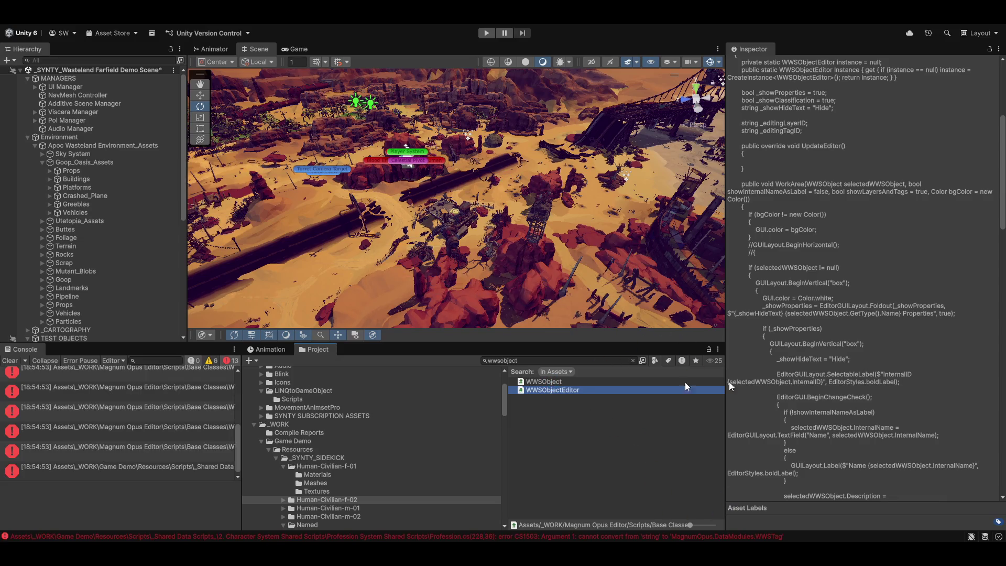
{"action": "scroll", "coordinate": [76, 399], "scroll_direction": "up", "scroll_amount": 1}
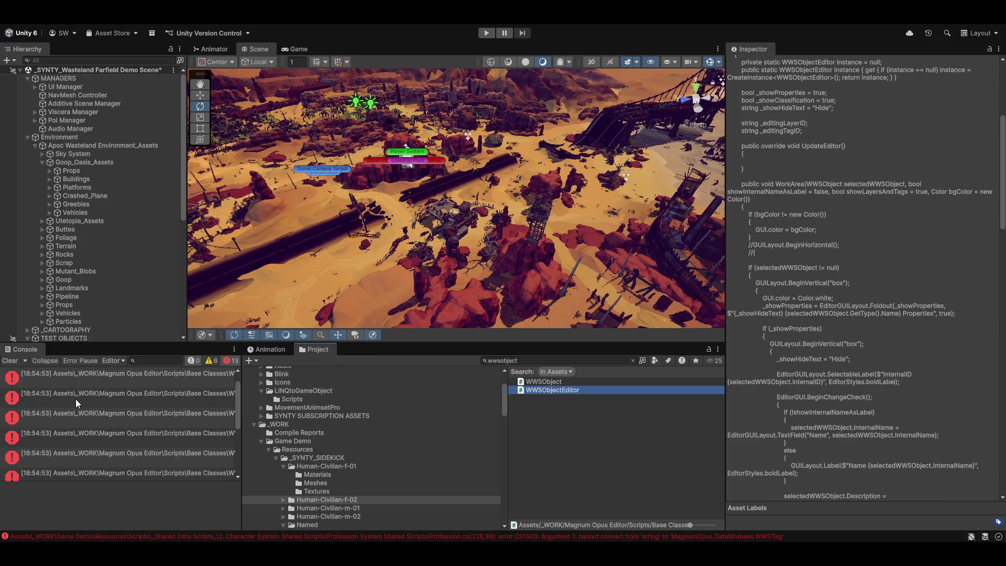
{"action": "left_click", "coordinate": [98, 375]}
{"action": "double_click", "coordinate": [99, 375]}
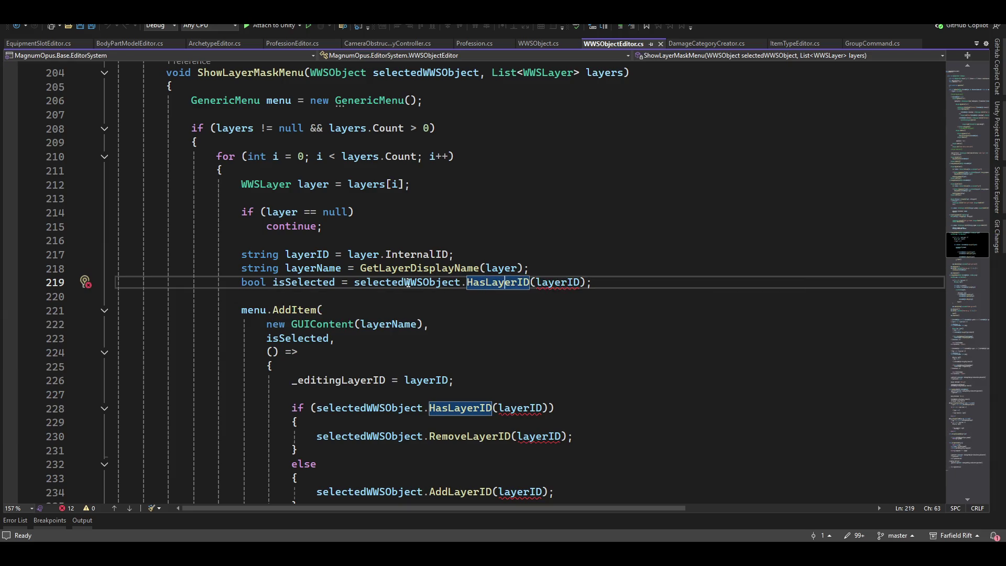
Check HasLayerID's signature, scroll to the top of WWSObjectEditor.cs, and open Find
{"action": "mouse_move", "coordinate": [527, 284]}
{"action": "scroll", "coordinate": [648, 303], "scroll_direction": "up", "scroll_amount": 4}
{"action": "scroll", "coordinate": [647, 303], "scroll_direction": "up", "scroll_amount": 20}
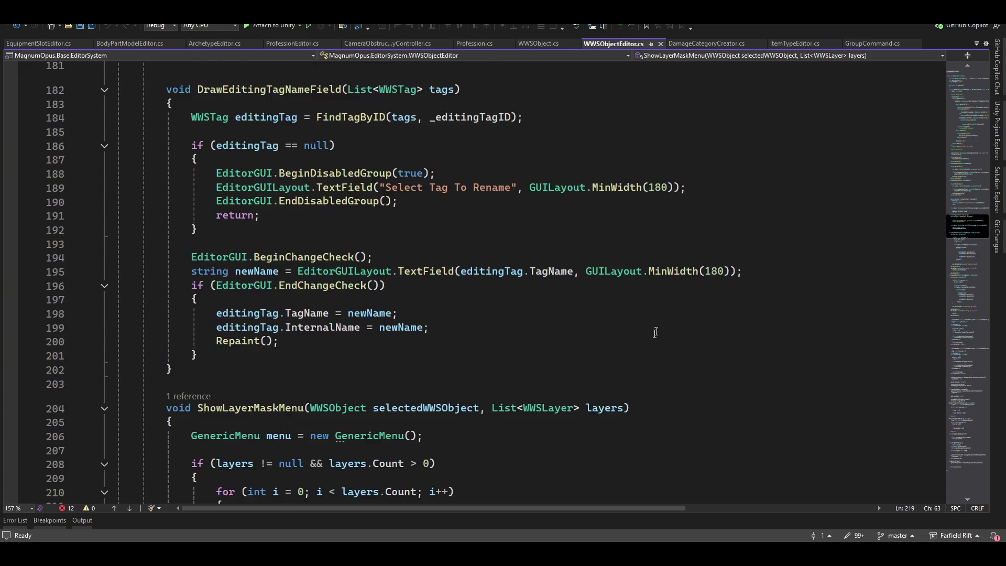
{"action": "scroll", "coordinate": [563, 292], "scroll_direction": "up", "scroll_amount": 20}
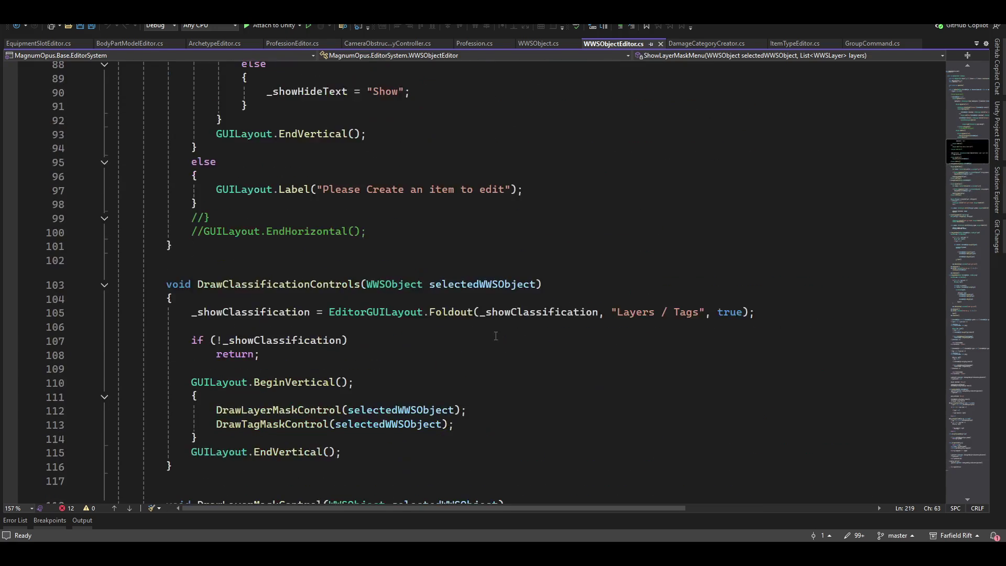
{"action": "scroll", "coordinate": [492, 408], "scroll_direction": "up", "scroll_amount": 2}
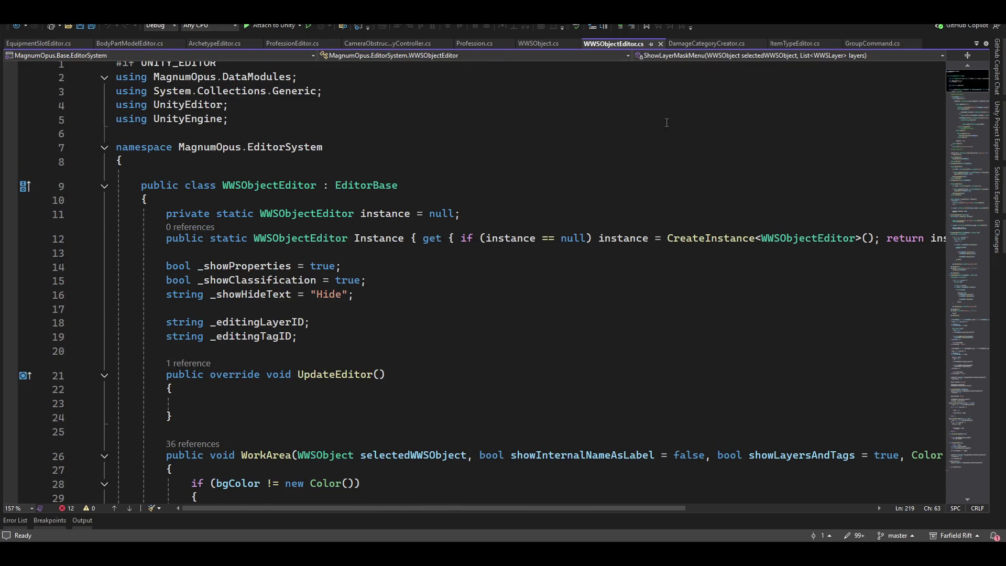
{"action": "key", "text": "ctrl+f"}
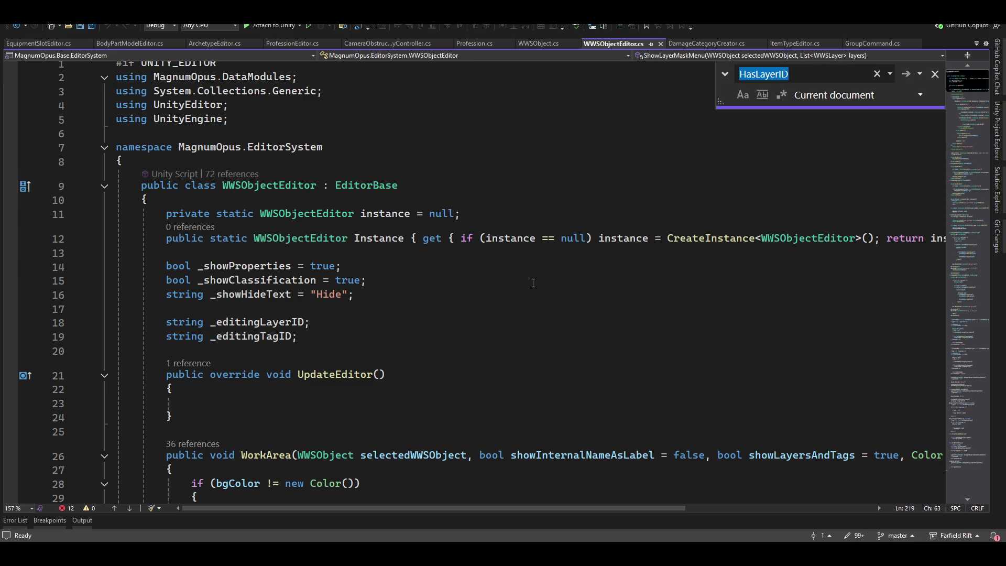
Search for 'layerID', then retype _editingLayerID as WWSLayer and _editingTagID as WWSTag
{"action": "type", "text": "layer"}
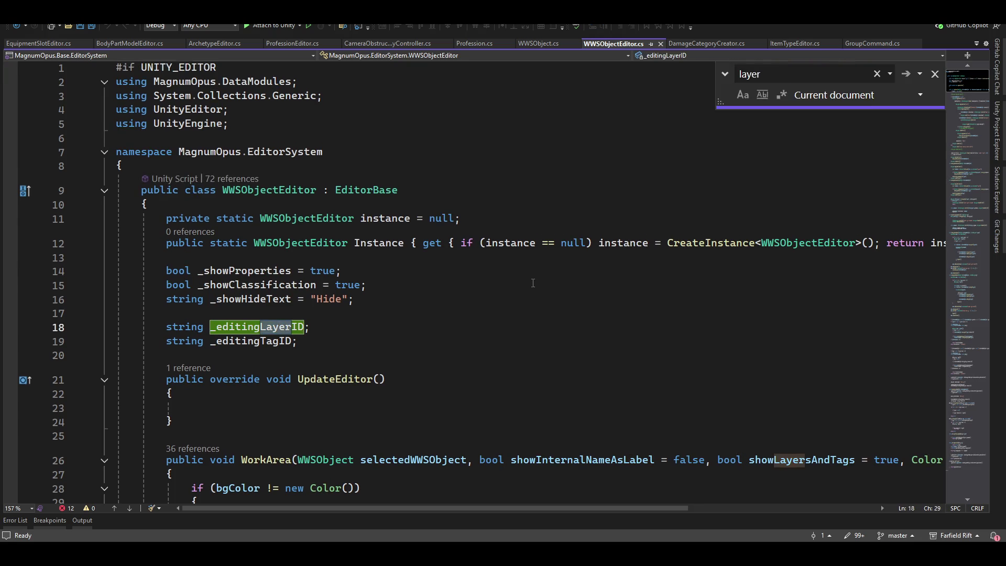
{"action": "type", "text": "ID"}
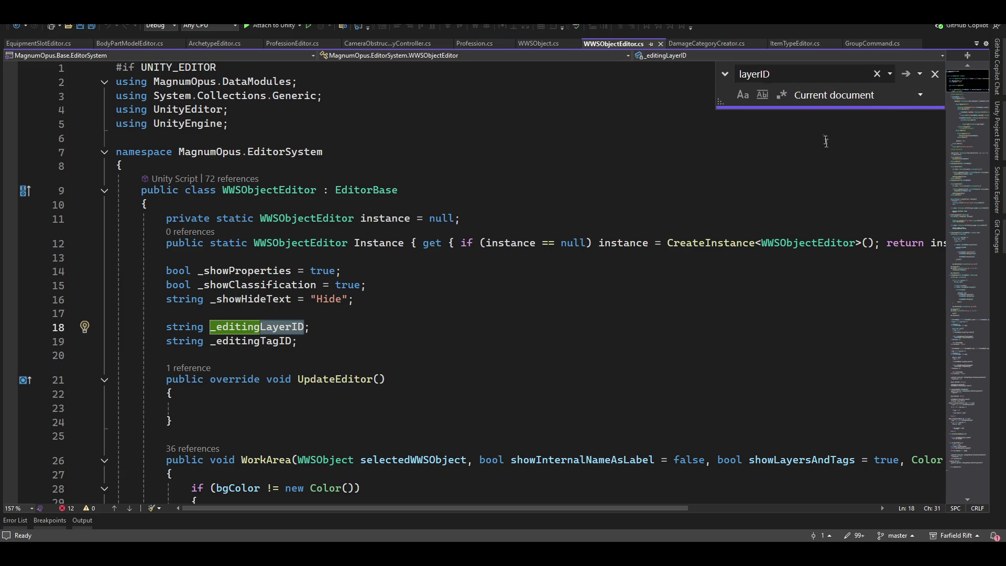
{"action": "double_click", "coordinate": [186, 330]}
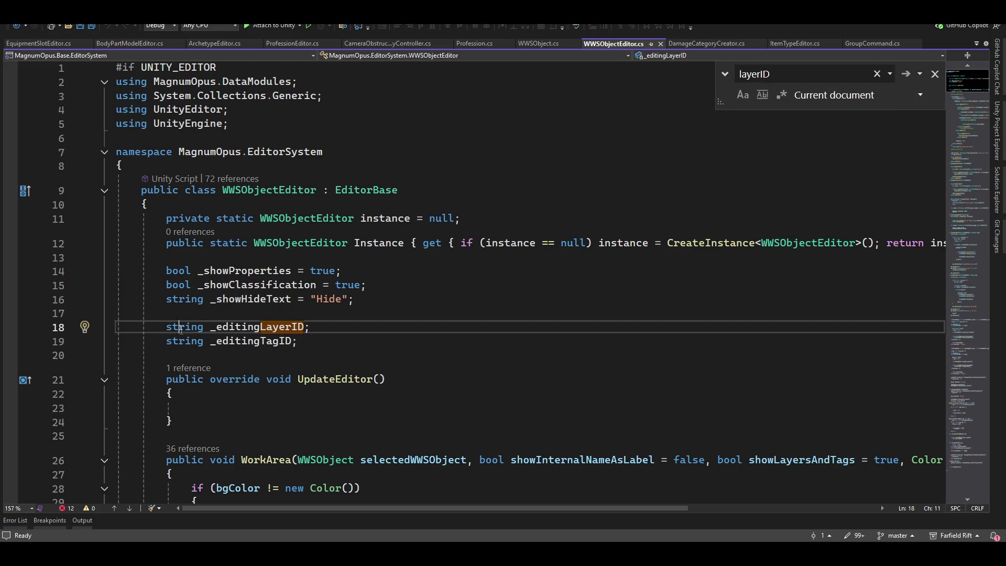
{"action": "type", "text": "WWS"}
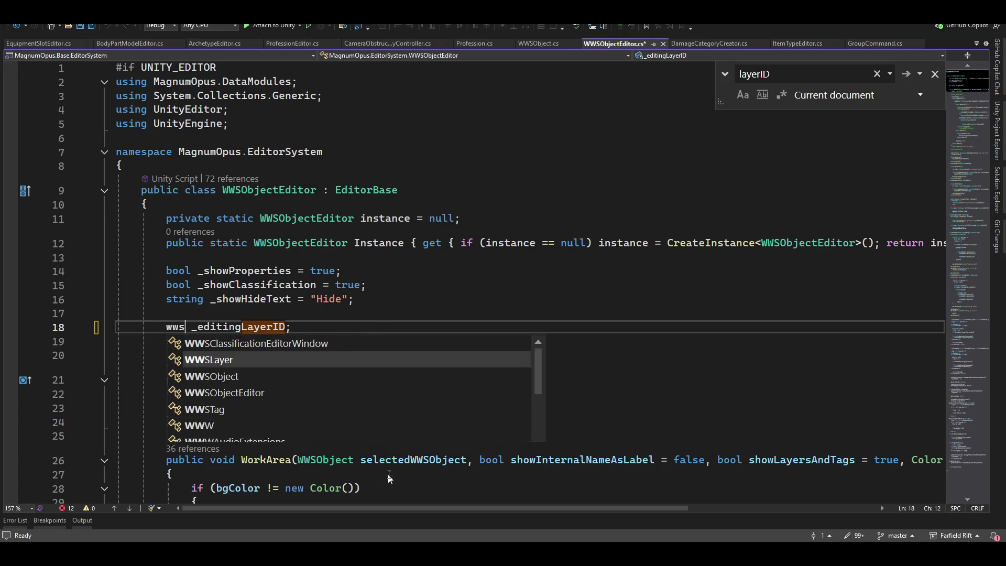
{"action": "key", "text": "Tab"}
{"action": "key", "text": "Down"}
{"action": "key", "text": "Home"}
{"action": "key", "text": "ctrl+shift+Right"}
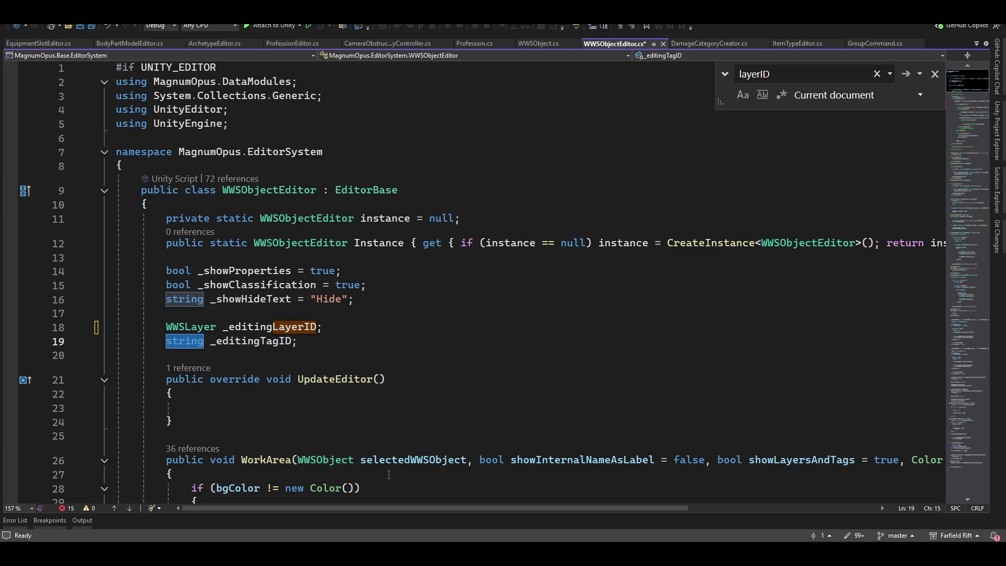
{"action": "type", "text": "wwst"}
{"action": "key", "text": "Tab"}
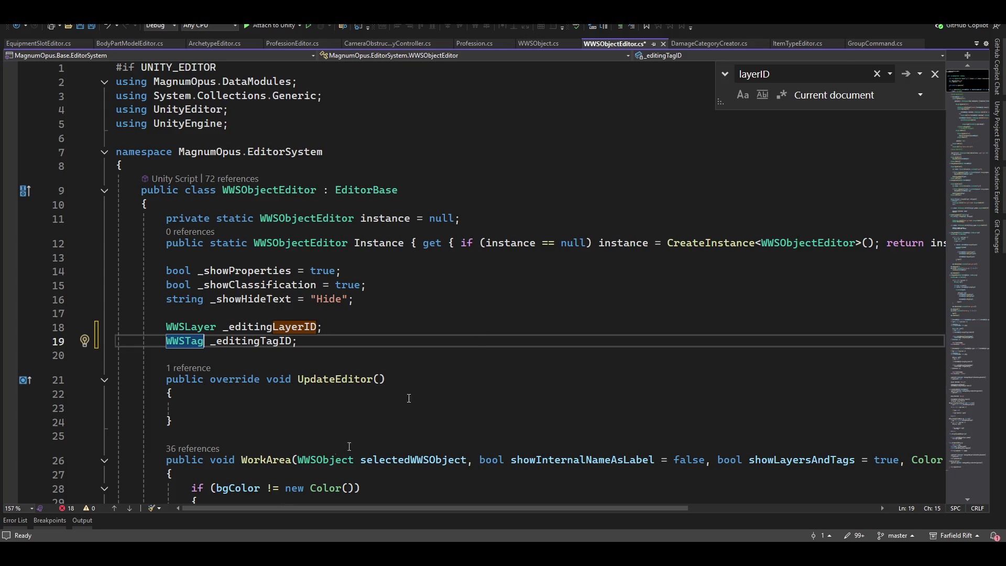
{"action": "scroll", "coordinate": [427, 268], "scroll_direction": "down", "scroll_amount": 3}
{"action": "scroll", "coordinate": [427, 268], "scroll_direction": "down", "scroll_amount": 20}
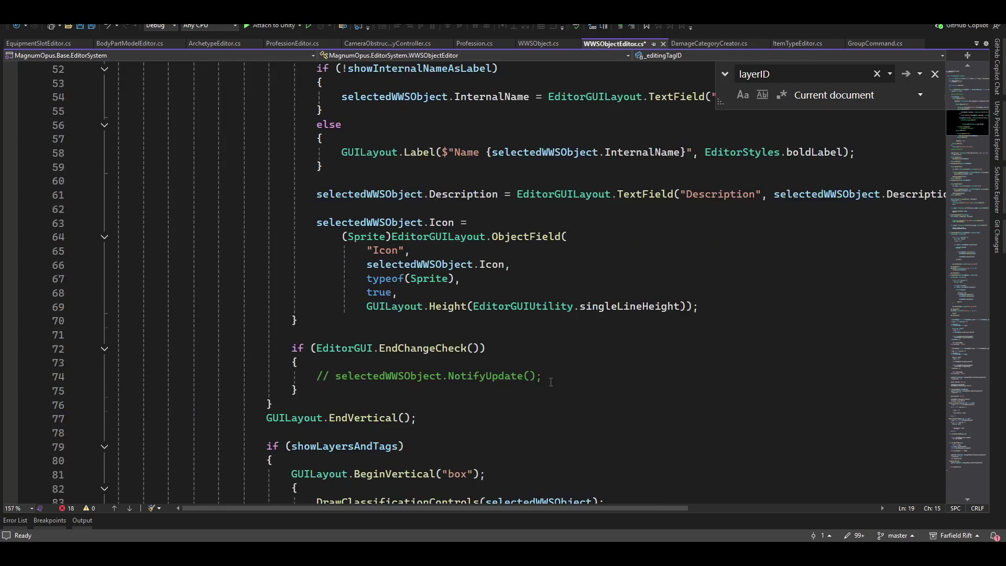
Undo the WWSLayer/WWSTag type change so _editingLayerID and _editingTagID are strings again, back to 12 errors
{"action": "scroll", "coordinate": [442, 356], "scroll_direction": "down", "scroll_amount": 14}
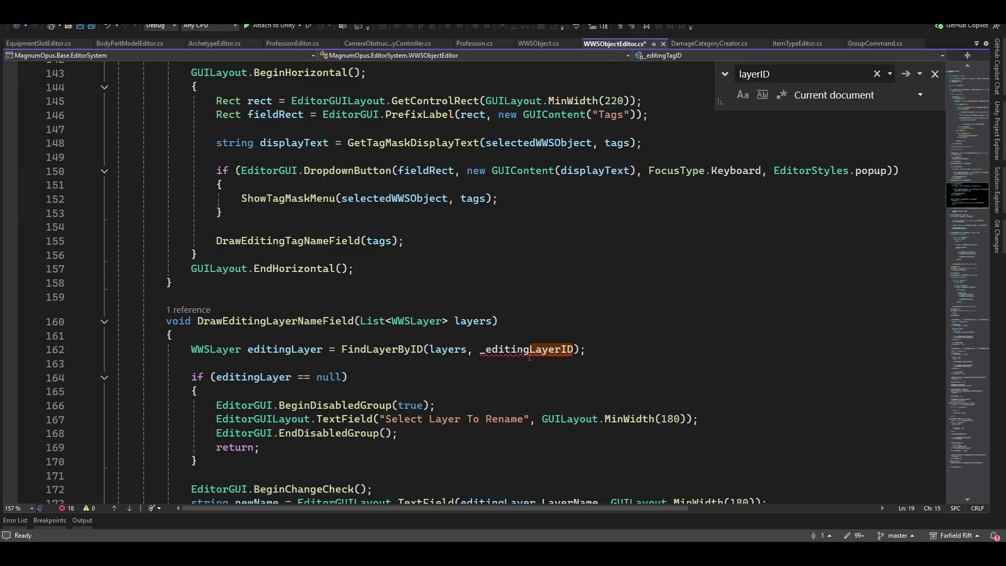
{"action": "mouse_move", "coordinate": [523, 348]}
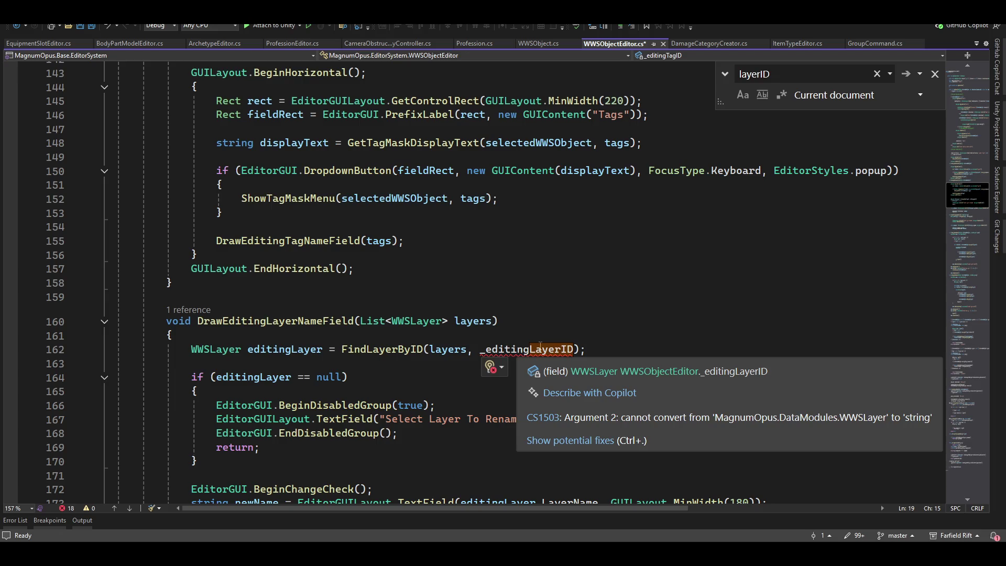
{"action": "mouse_move", "coordinate": [453, 352]}
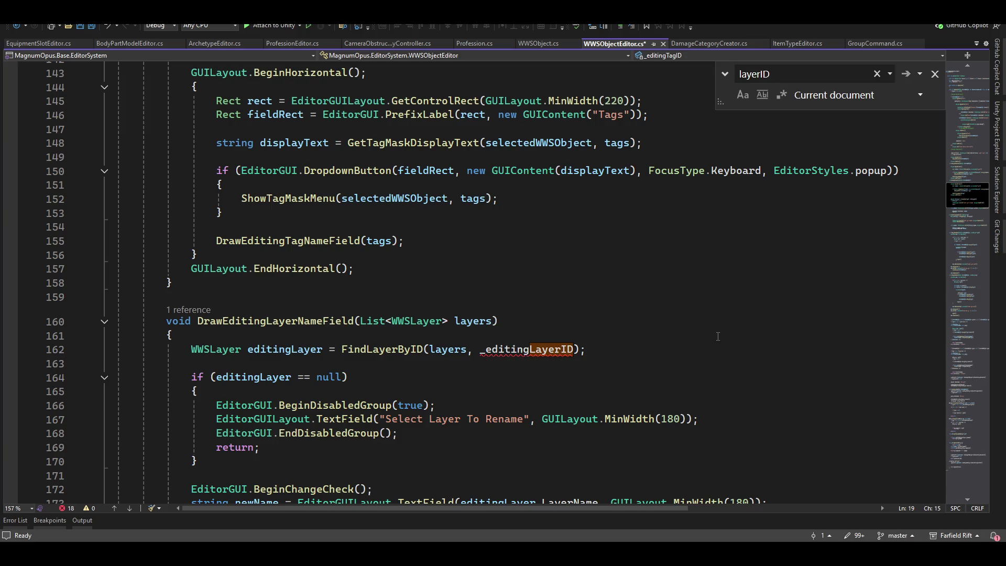
{"action": "key", "text": "ctrl+z"}
{"action": "key", "text": "ctrl+z"}
{"action": "scroll", "coordinate": [505, 349], "scroll_direction": "down", "scroll_amount": 20}
{"action": "scroll", "coordinate": [449, 371], "scroll_direction": "down", "scroll_amount": 20}
{"action": "left_click", "coordinate": [550, 391]}
{"action": "scroll", "coordinate": [454, 339], "scroll_direction": "down", "scroll_amount": 15}
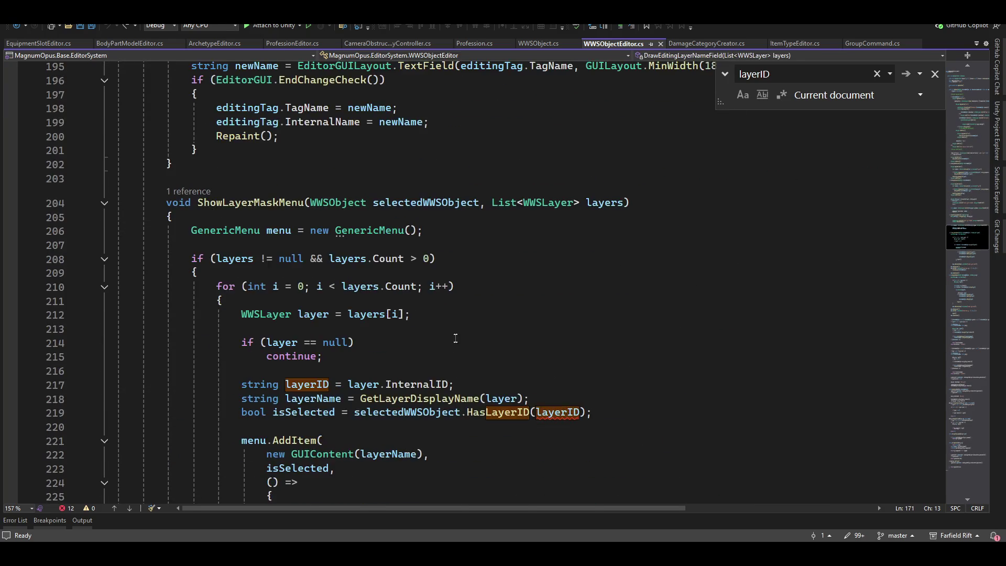
Change the first HasLayerID call in ShowLayerMaskMenu to pass layer instead of layerID
{"action": "scroll", "coordinate": [454, 339], "scroll_direction": "down", "scroll_amount": 2}
{"action": "left_click", "coordinate": [729, 300]}
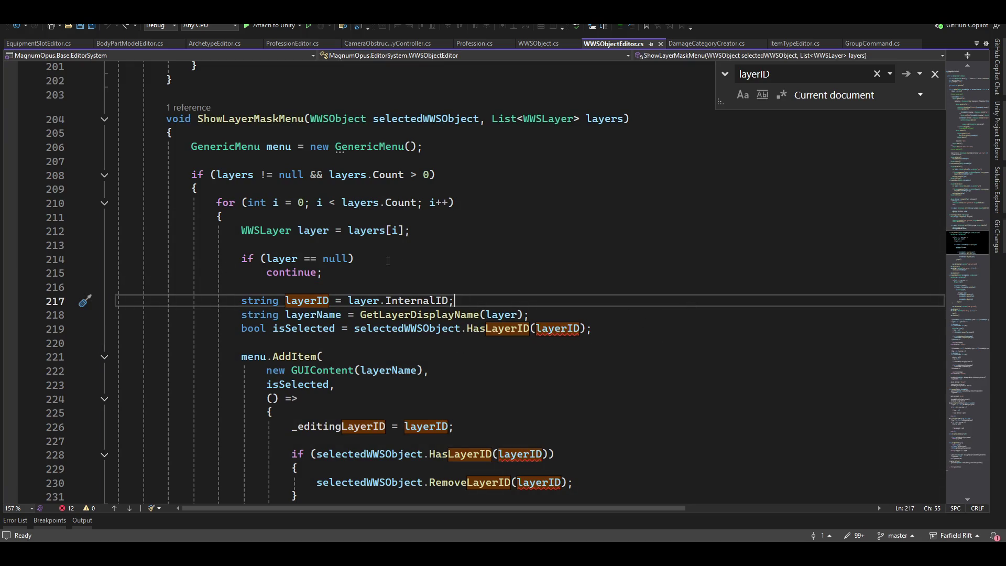
{"action": "scroll", "coordinate": [388, 260], "scroll_direction": "up", "scroll_amount": 2}
{"action": "key", "text": "Up"}
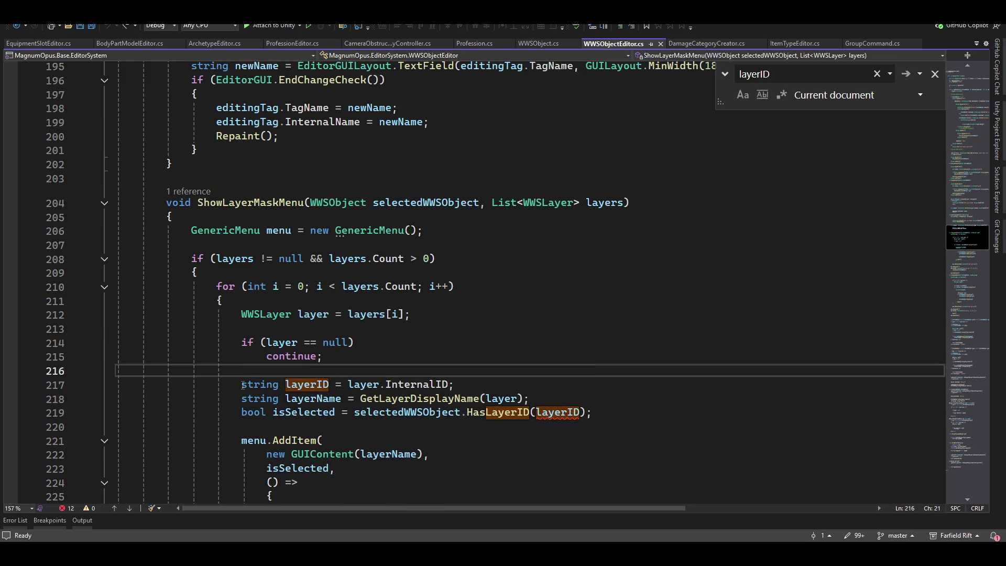
{"action": "left_click", "coordinate": [242, 385]}
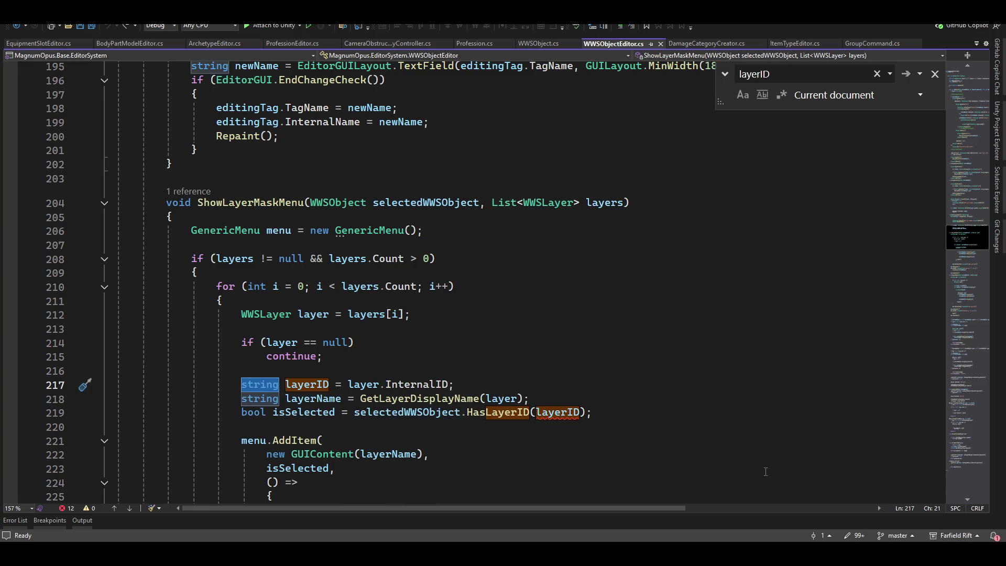
{"action": "key", "text": "Down"}
{"action": "key", "text": "Down"}
{"action": "key", "text": "End"}
{"action": "key", "text": "End"}
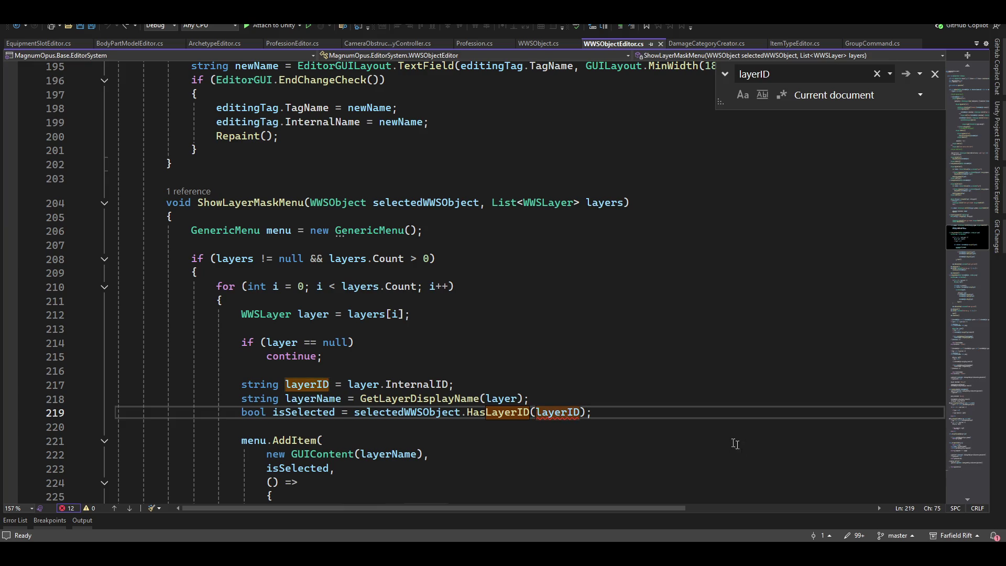
{"action": "scroll", "coordinate": [686, 329], "scroll_direction": "down", "scroll_amount": 2}
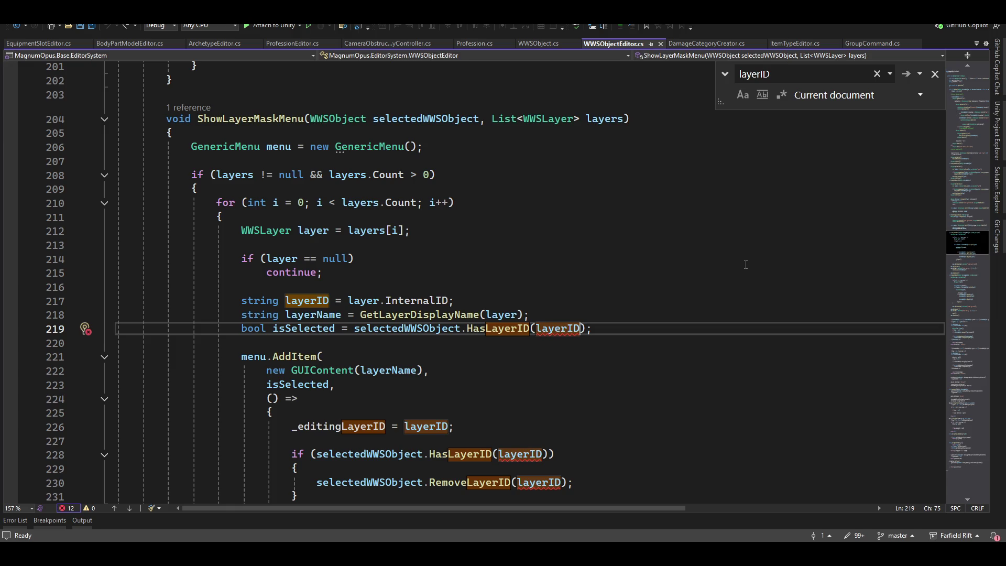
{"action": "key", "text": "BackSpace"}
{"action": "key", "text": "BackSpace"}
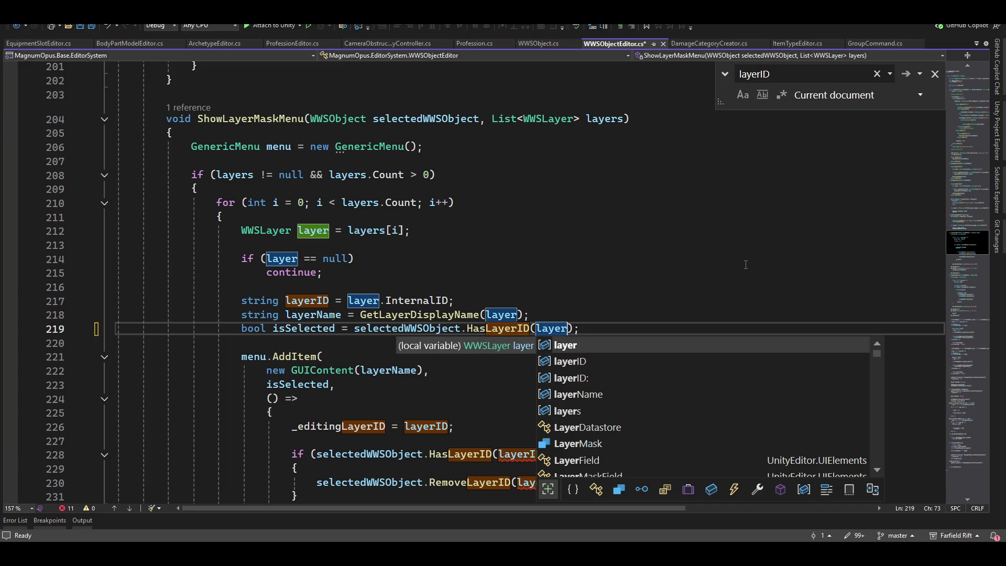
{"action": "left_click", "coordinate": [525, 250]}
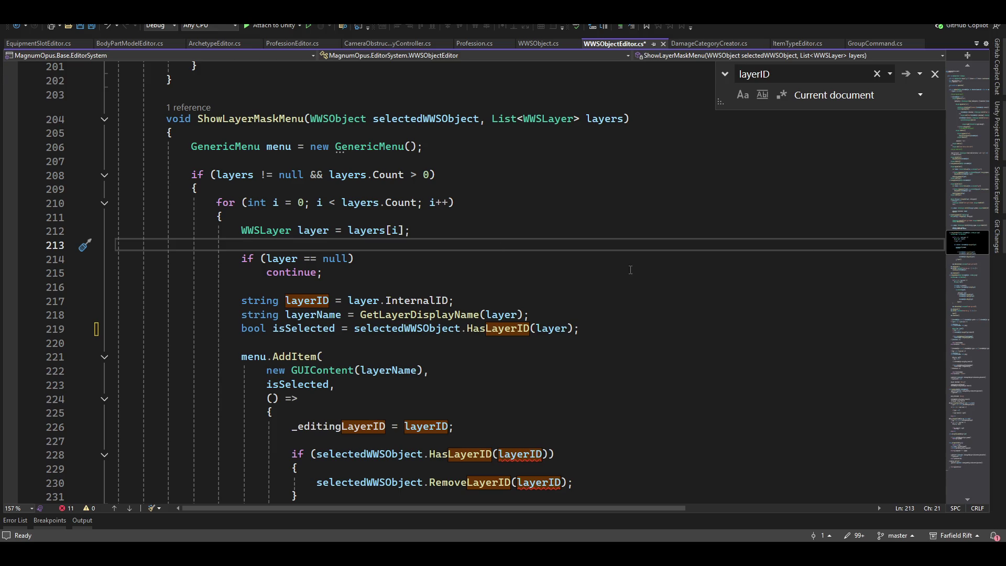
Trim layerID to layer in the HasLayerID check, RemoveLayerID and AddLayerID calls
{"action": "scroll", "coordinate": [464, 309], "scroll_direction": "down", "scroll_amount": 3}
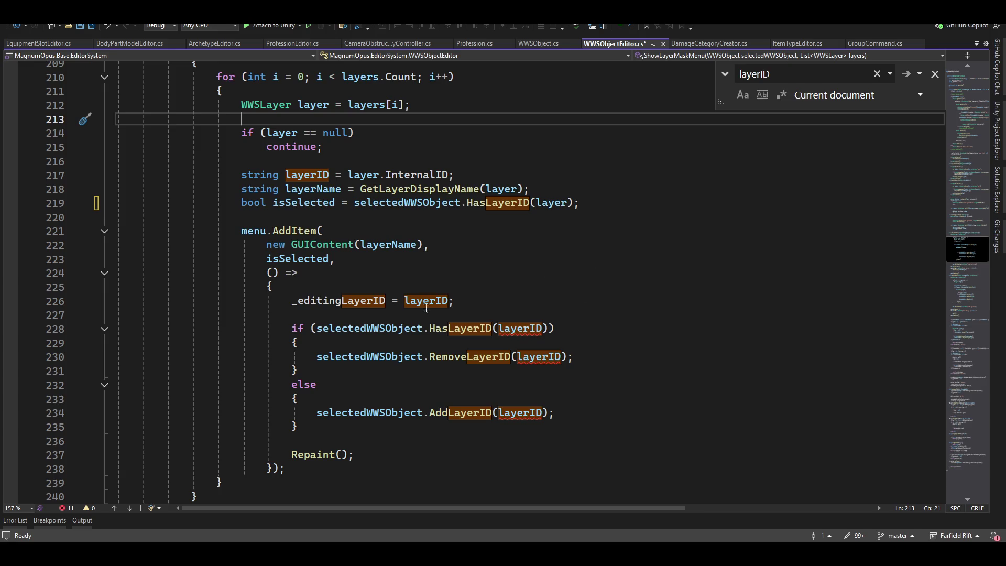
{"action": "left_click", "coordinate": [533, 328]}
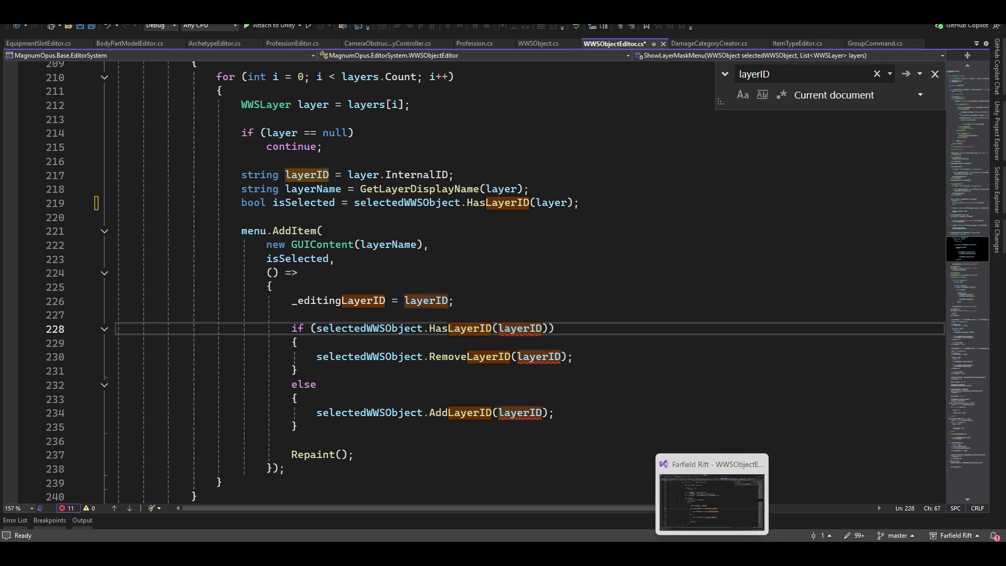
{"action": "key", "text": "Delete"}
{"action": "key", "text": "Delete"}
{"action": "key", "text": "Escape"}
{"action": "left_click", "coordinate": [548, 357]}
{"action": "key", "text": "Delete"}
{"action": "key", "text": "Delete"}
{"action": "key", "text": "Escape"}
{"action": "key", "text": "Down"}
{"action": "key", "text": "Down"}
{"action": "key", "text": "Down"}
{"action": "key", "text": "Delete"}
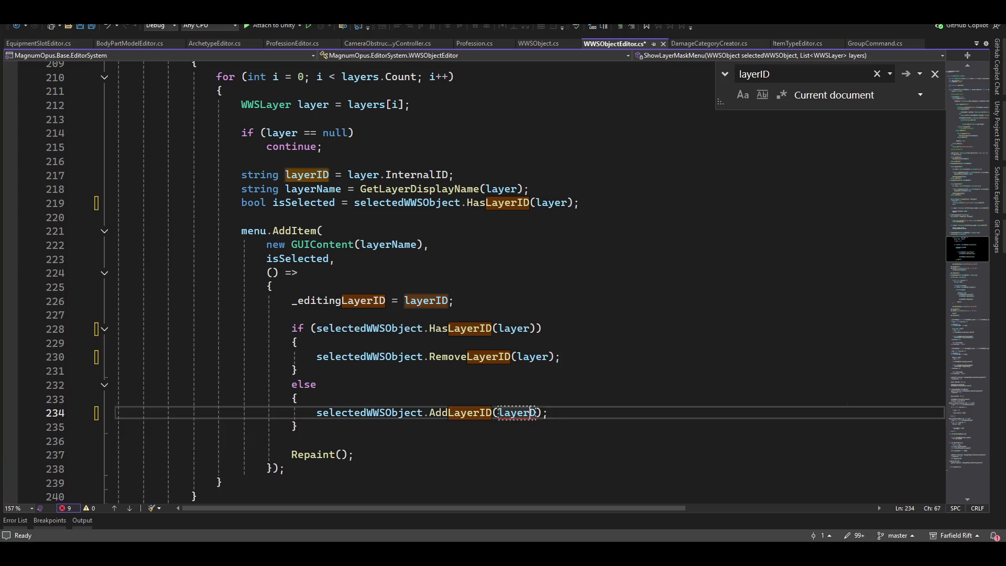
{"action": "key", "text": "BackSpace"}
{"action": "left_click", "coordinate": [383, 283]}
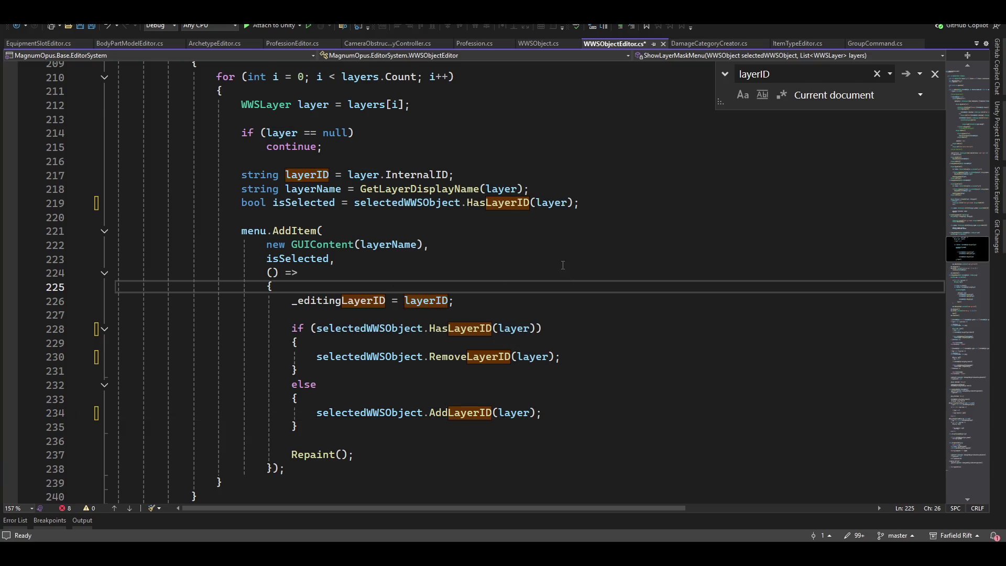
{"action": "scroll", "coordinate": [562, 265], "scroll_direction": "down", "scroll_amount": 15}
Change tagID to tag in both HasTagID uses in ShowTagMaskMenu
{"action": "left_click", "coordinate": [543, 325]}
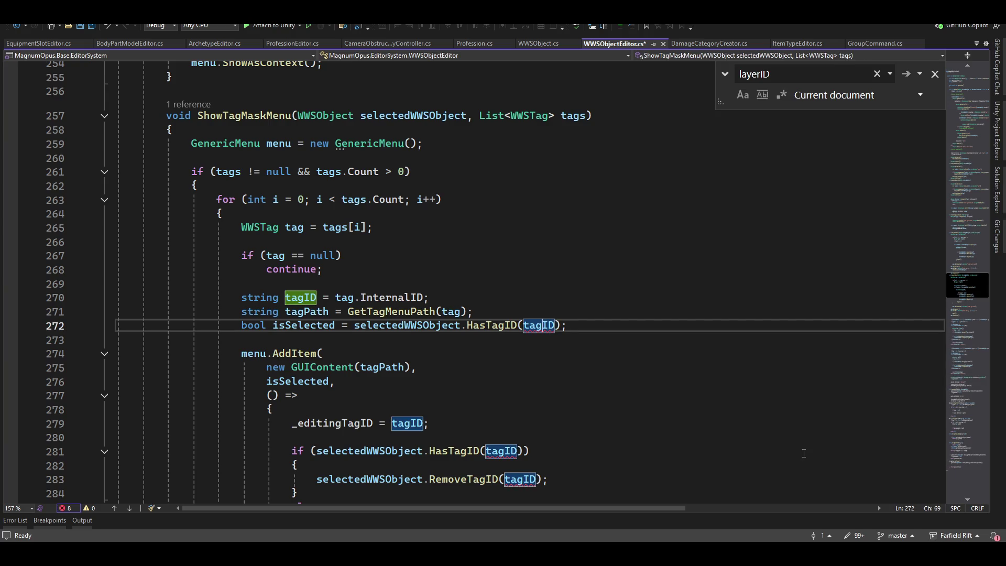
{"action": "key", "text": "BackSpace"}
{"action": "key", "text": "BackSpace"}
{"action": "key", "text": "Escape"}
{"action": "key", "text": "Down"}
{"action": "key", "text": "Down"}
{"action": "key", "text": "Down"}
Change tagID to tag in the RemoveTagID and AddTagID calls
{"action": "key", "text": "Down"}
{"action": "key", "text": "Down"}
{"action": "key", "text": "Down"}
{"action": "key", "text": "End"}
{"action": "key", "text": "Left"}
{"action": "key", "text": "Left"}
{"action": "key", "text": "BackSpace"}
{"action": "key", "text": "BackSpace"}
{"action": "key", "text": "Escape"}
{"action": "key", "text": "Down"}
{"action": "key", "text": "Down"}
{"action": "key", "text": "End"}
{"action": "key", "text": "Left"}
{"action": "key", "text": "Left"}
{"action": "key", "text": "BackSpace"}
{"action": "key", "text": "BackSpace"}
{"action": "key", "text": "Escape"}
{"action": "key", "text": "Down"}
{"action": "key", "text": "Down"}
{"action": "key", "text": "Down"}
{"action": "key", "text": "Down"}
{"action": "key", "text": "Down"}
{"action": "key", "text": "Down"}
{"action": "key", "text": "Up"}
{"action": "key", "text": "Up"}
{"action": "key", "text": "Up"}
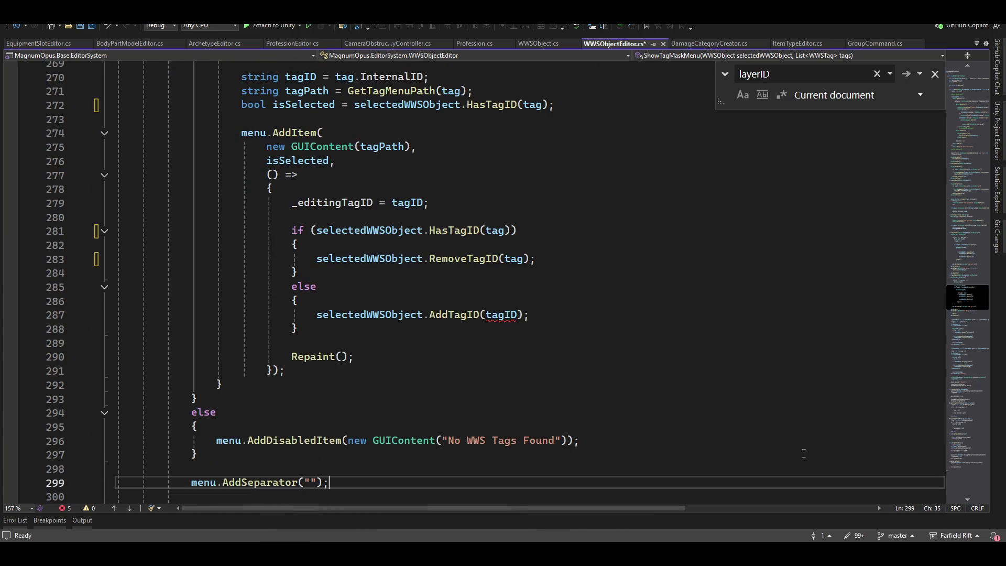
{"action": "key", "text": "End"}
{"action": "key", "text": "BackSpace"}
{"action": "key", "text": "BackSpace"}
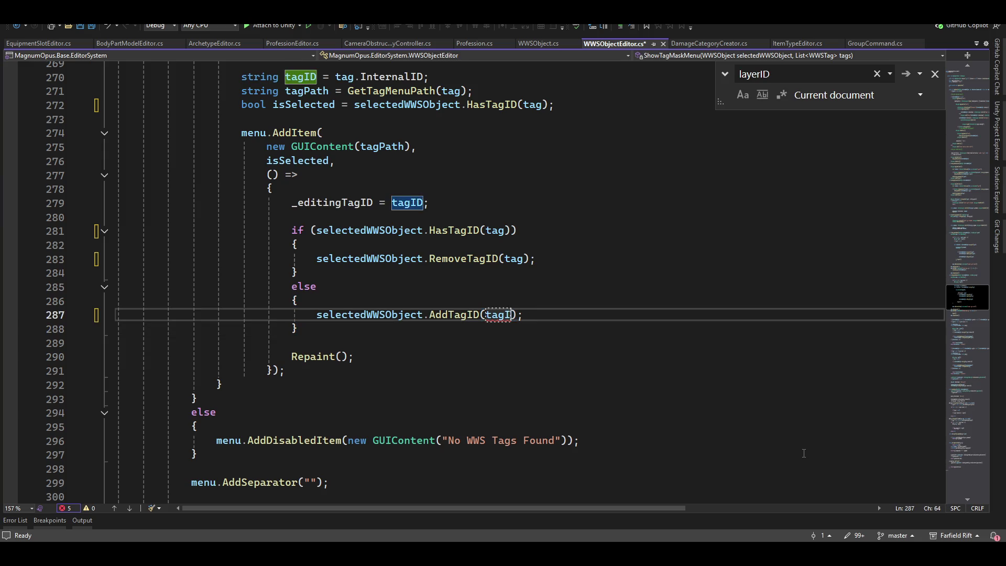
{"action": "key", "text": "Escape"}
{"action": "key", "text": "Down"}
{"action": "key", "text": "Down"}
{"action": "key", "text": "Down"}
{"action": "key", "text": "Down"}
{"action": "key", "text": "Down"}
{"action": "key", "text": "Down"}
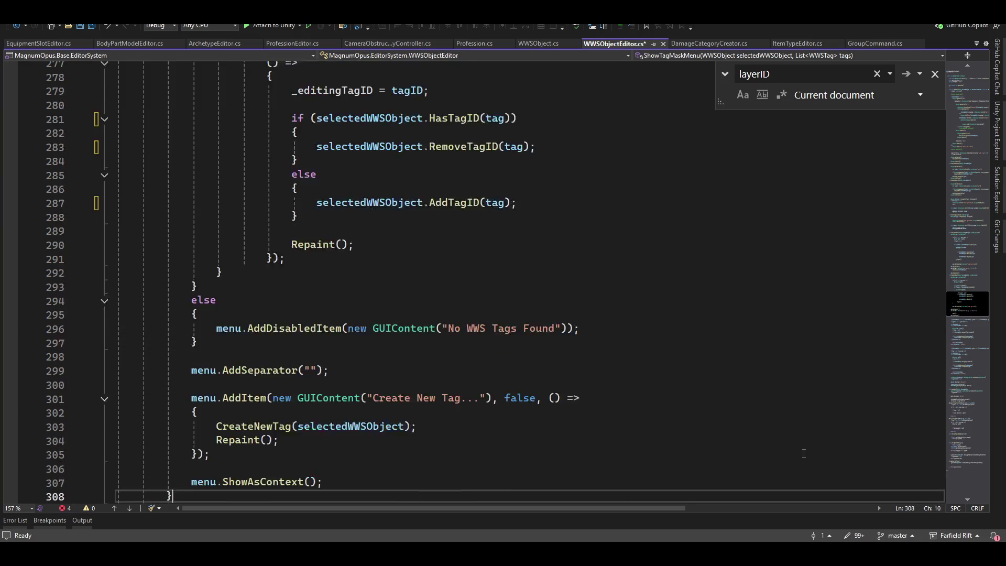
{"action": "key", "text": "Down"}
{"action": "key", "text": "Down"}
{"action": "key", "text": "Down"}
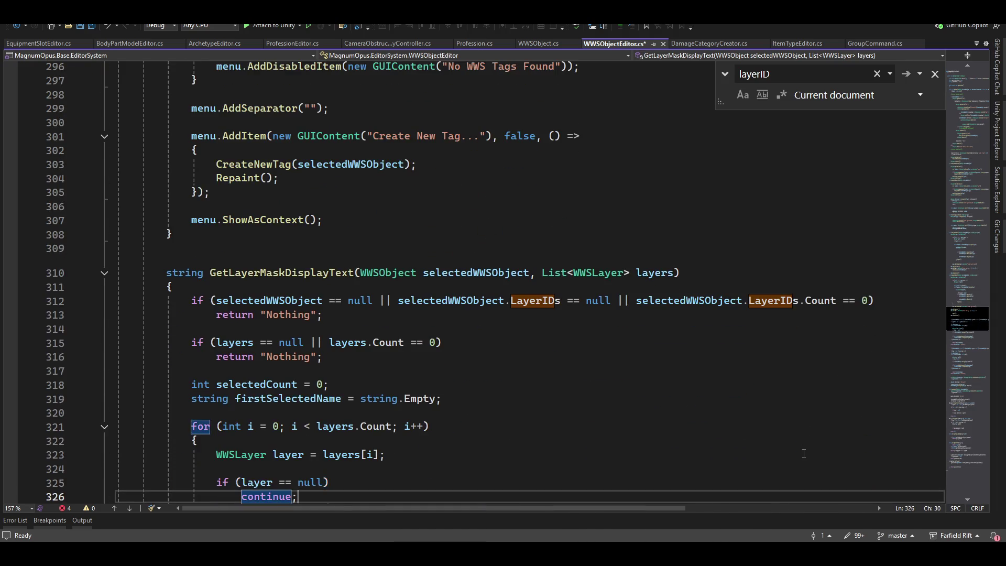
Remove .InternalID from the HasLayerID and HasTagID calls in the display-text methods
{"action": "key", "text": "Up"}
{"action": "key", "text": "Up"}
{"action": "key", "text": "Up"}
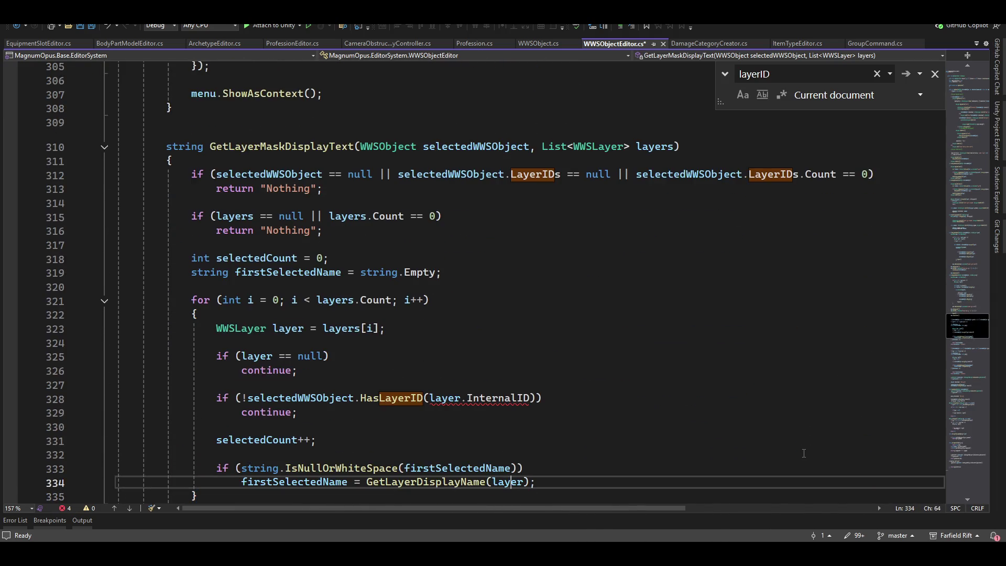
{"action": "key", "text": "ctrl+shift+Right"}
{"action": "key", "text": "BackSpace"}
{"action": "key", "text": "BackSpace"}
{"action": "key", "text": "Down"}
{"action": "key", "text": "Down"}
{"action": "key", "text": "Down"}
{"action": "key", "text": "Down"}
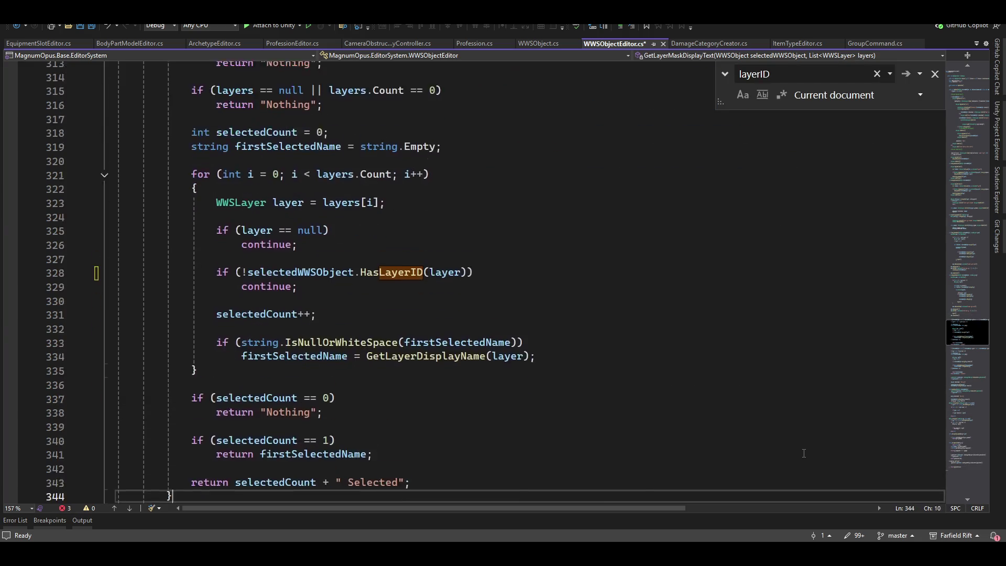
{"action": "key", "text": "Down"}
{"action": "key", "text": "Down"}
{"action": "key", "text": "Down"}
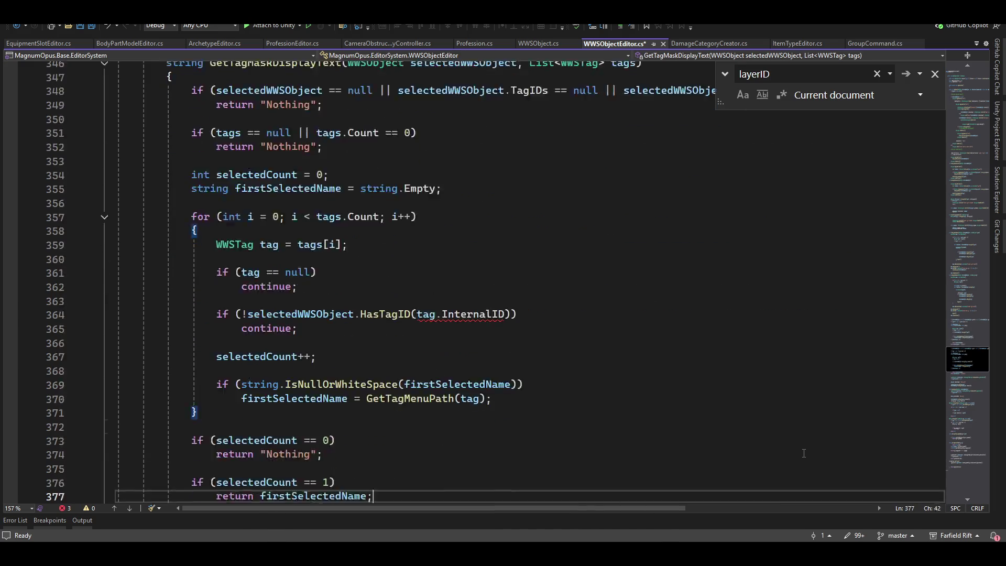
{"action": "key", "text": "Up"}
{"action": "key", "text": "Up"}
{"action": "key", "text": "Up"}
{"action": "key", "text": "Right"}
{"action": "key", "text": "Right"}
{"action": "key", "text": "Right"}
{"action": "key", "text": "ctrl+Right"}
{"action": "key", "text": "ctrl+shift+Left"}
{"action": "key", "text": "ctrl+shift+Left"}
{"action": "key", "text": "BackSpace"}
Remove .InternalID so AddLayerID and AddTagID receive newLayer and newTag directly
{"action": "key", "text": "Down"}
{"action": "key", "text": "Down"}
{"action": "key", "text": "Down"}
{"action": "key", "text": "Up"}
{"action": "key", "text": "Up"}
{"action": "key", "text": "Up"}
{"action": "key", "text": "ctrl+Right"}
{"action": "key", "text": "ctrl+shift+Left"}
{"action": "key", "text": "ctrl+shift+Left"}
{"action": "key", "text": "BackSpace"}
{"action": "key", "text": "Escape"}
{"action": "key", "text": "Down"}
{"action": "key", "text": "Down"}
{"action": "key", "text": "Down"}
{"action": "key", "text": "Down"}
{"action": "key", "text": "ctrl+minus"}
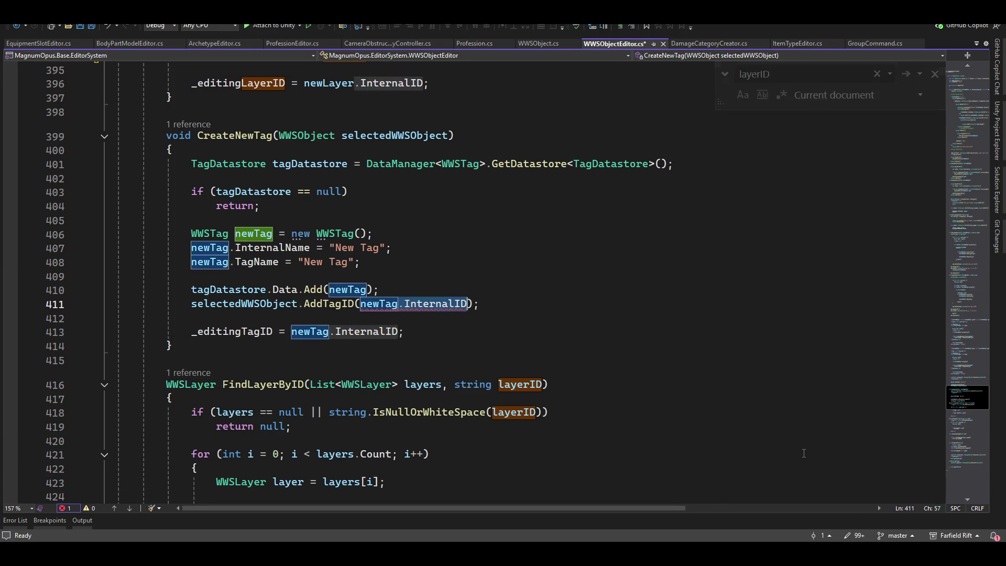
{"action": "key", "text": "ctrl+shift+Left"}
{"action": "key", "text": "ctrl+shift+Left"}
{"action": "key", "text": "BackSpace"}
{"action": "left_click", "coordinate": [436, 215]}
Save WWSObjectEditor.cs and switch to Unity
{"action": "key", "text": "ctrl+s"}
{"action": "scroll", "coordinate": [757, 412], "scroll_direction": "down", "scroll_amount": 4}
{"action": "scroll", "coordinate": [741, 408], "scroll_direction": "down", "scroll_amount": 3}
{"action": "key", "text": "alt+Tab"}
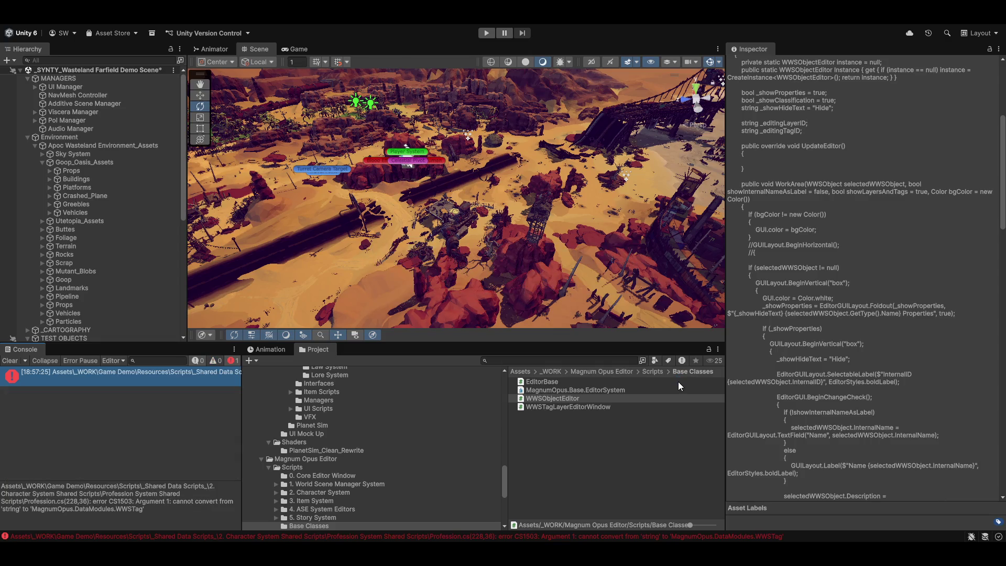
Open the Profession.cs string-to-WWSTag error line and locate the HasTag method signature
{"action": "left_click", "coordinate": [65, 372]}
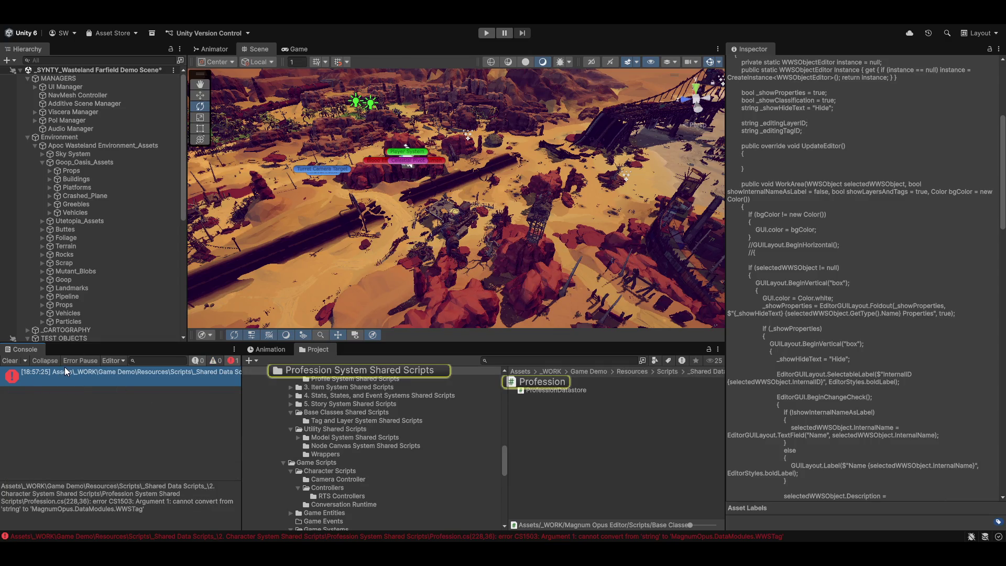
{"action": "double_click", "coordinate": [65, 371]}
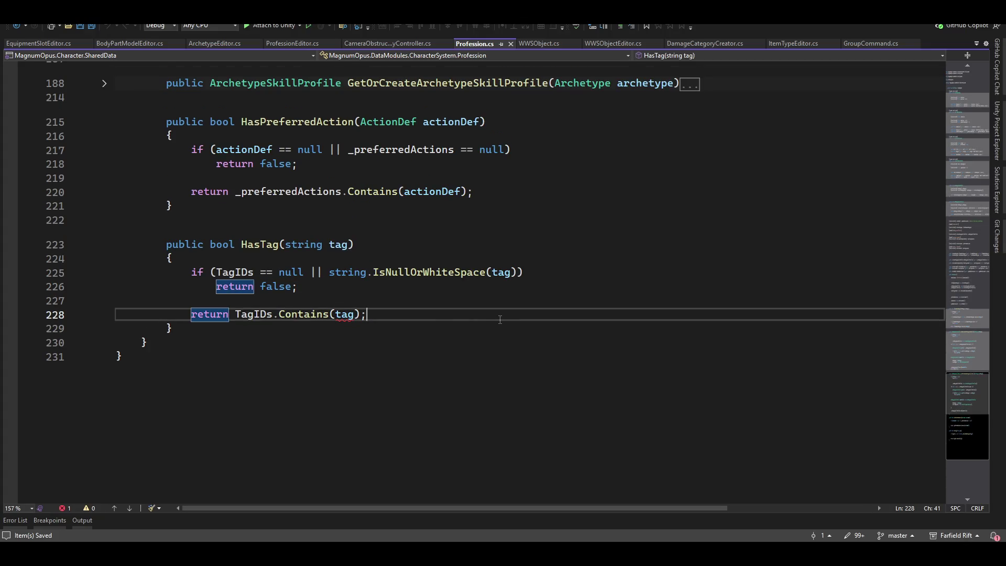
{"action": "key", "text": "Left"}
{"action": "key", "text": "Left"}
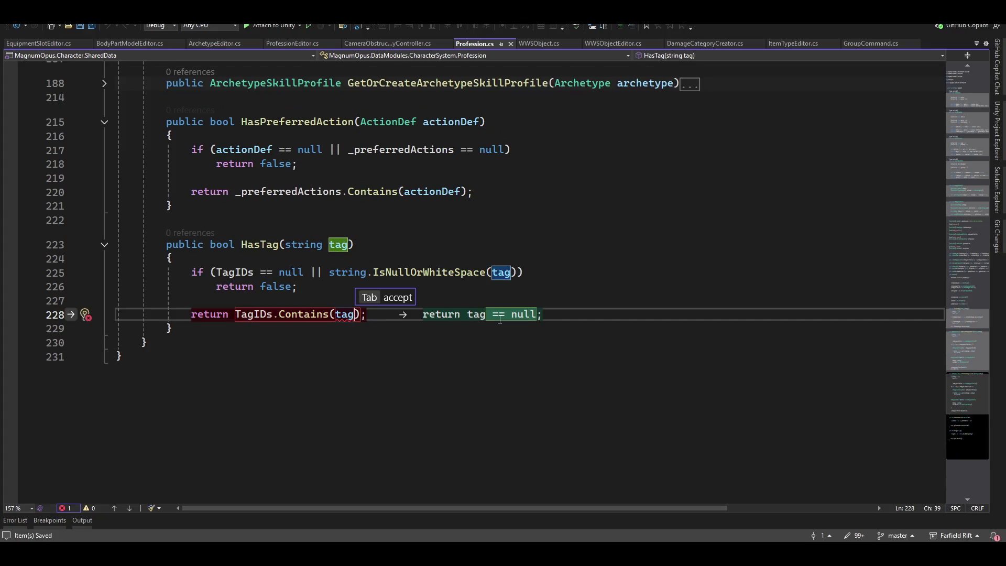
{"action": "key", "text": "Escape"}
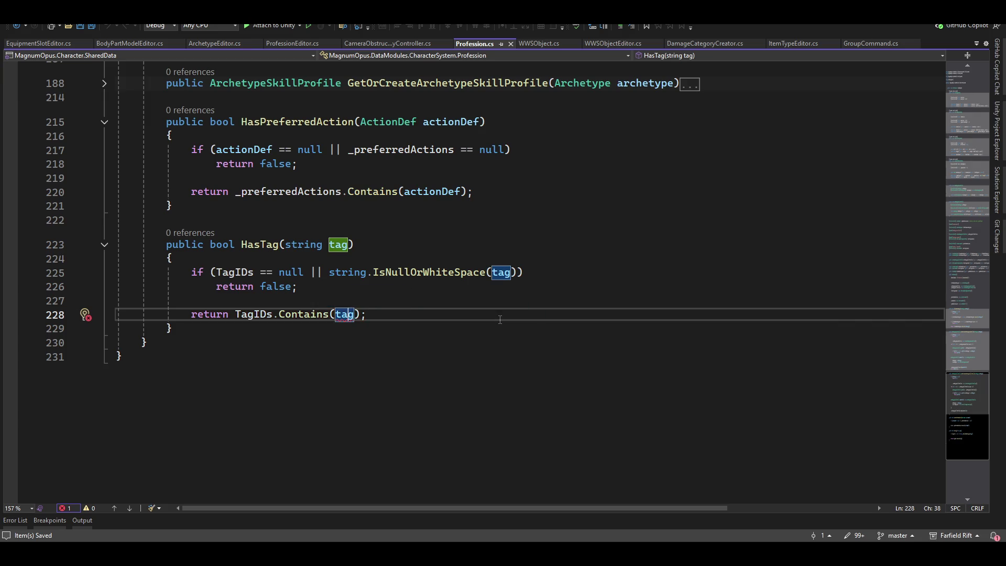
{"action": "key", "text": "Up"}
{"action": "key", "text": "Up"}
{"action": "key", "text": "Up"}
{"action": "key", "text": "ctrl+Left"}
{"action": "key", "text": "ctrl+Left"}
{"action": "key", "text": "ctrl+Left"}
{"action": "key", "text": "ctrl+Left"}
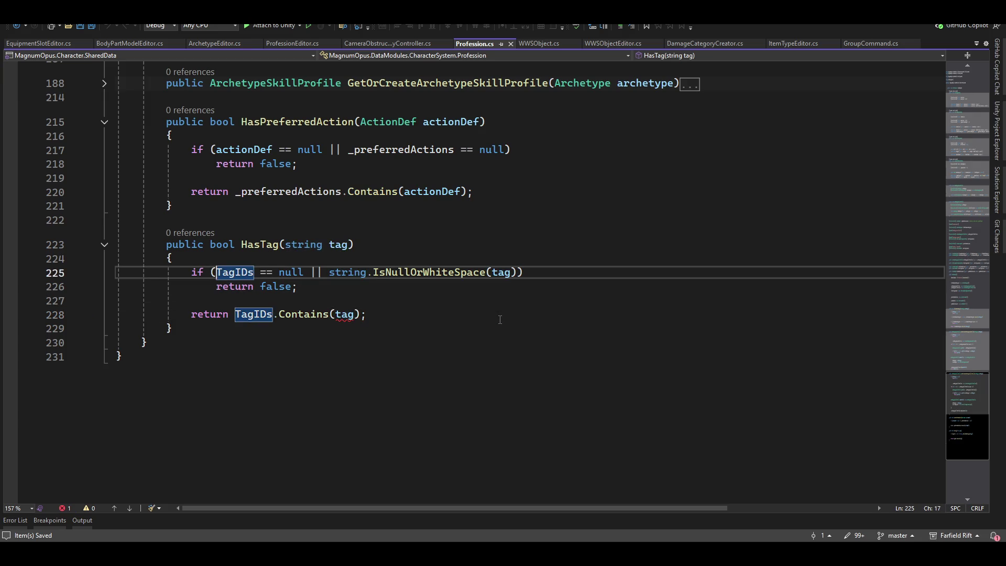
{"action": "key", "text": "Home"}
{"action": "key", "text": "Up"}
{"action": "key", "text": "Up"}
Delete the HasTag method from Profession, save the file, and return to Unity
{"action": "key", "text": "shift+Down"}
{"action": "key", "text": "shift+Down"}
{"action": "key", "text": "shift+Down"}
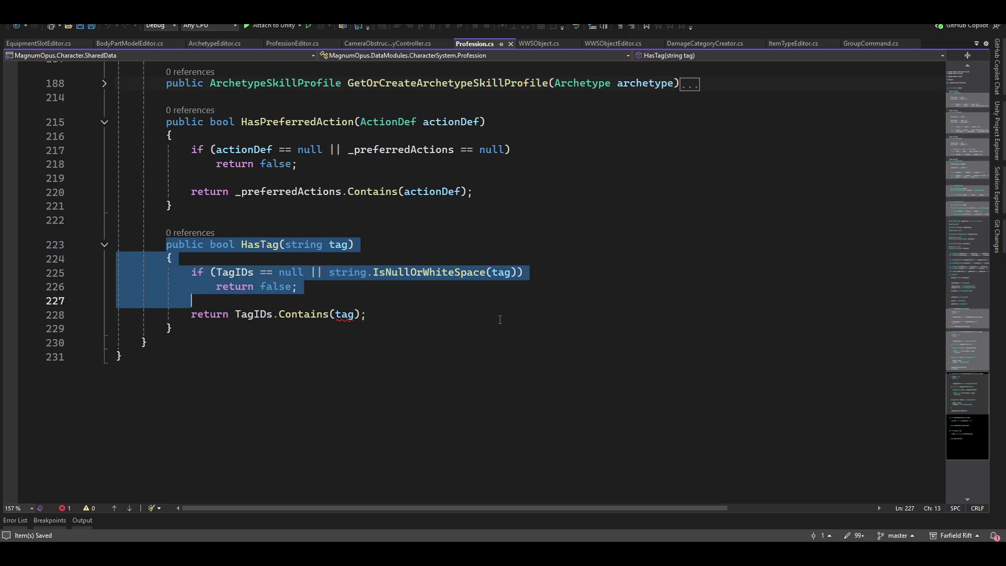
{"action": "key", "text": "shift+End"}
{"action": "key", "text": "Delete"}
{"action": "key", "text": "BackSpace"}
{"action": "key", "text": "BackSpace"}
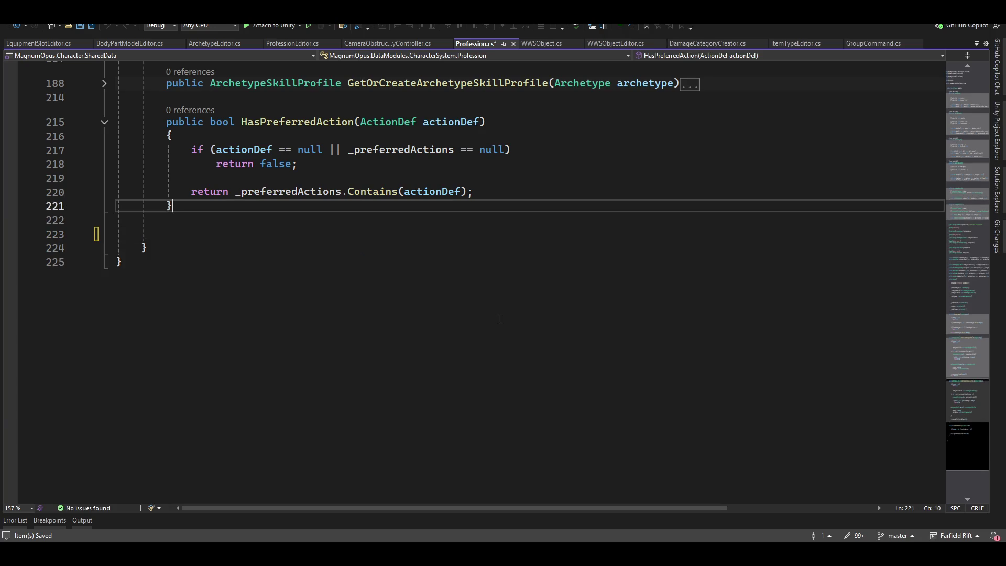
{"action": "key", "text": "Up"}
{"action": "key", "text": "Up"}
{"action": "key", "text": "Page_Up"}
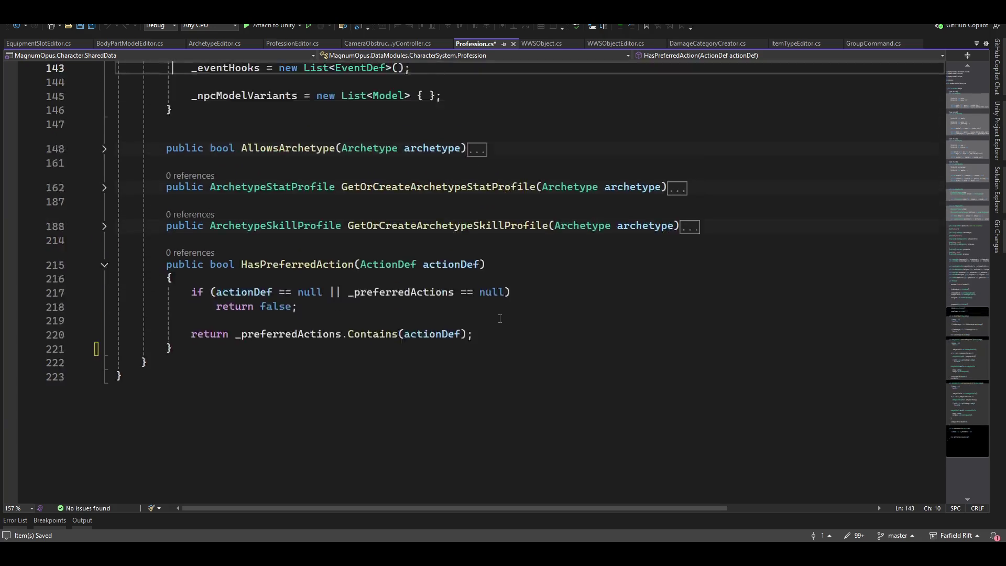
{"action": "key", "text": "ctrl+s"}
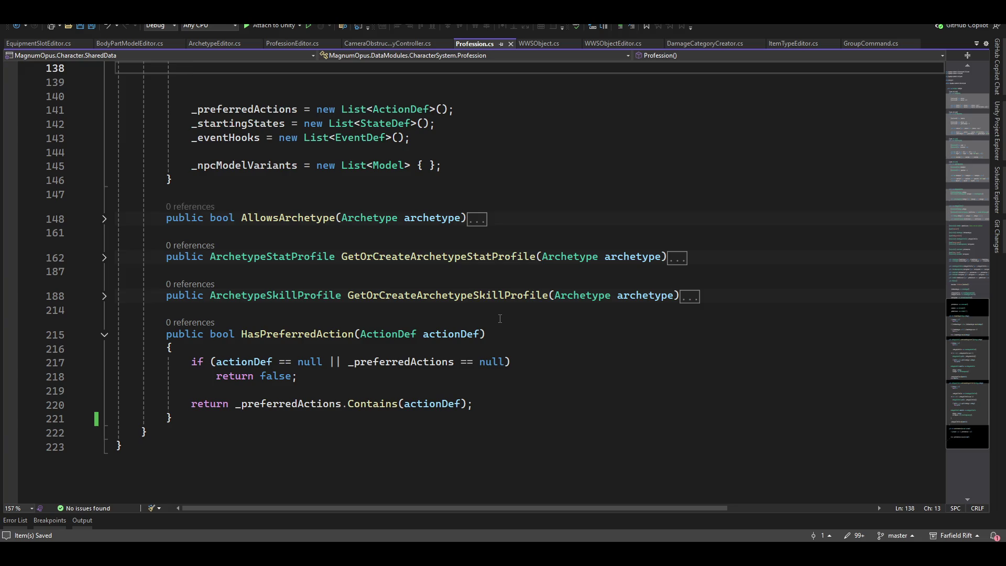
{"action": "scroll", "coordinate": [499, 318], "scroll_direction": "up", "scroll_amount": 8}
{"action": "key", "text": "alt+Tab"}
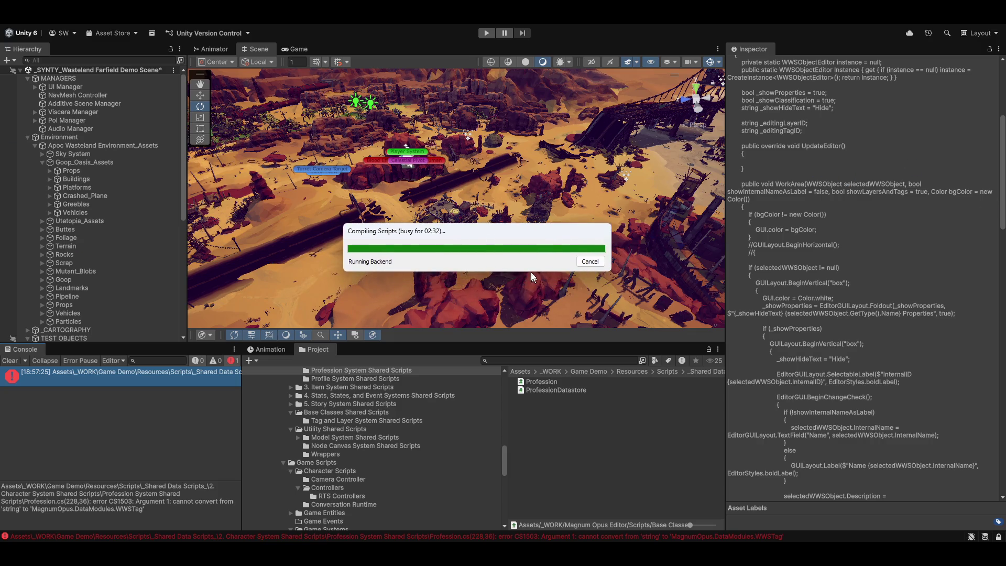
{"action": "mouse_move", "coordinate": [665, 553]}
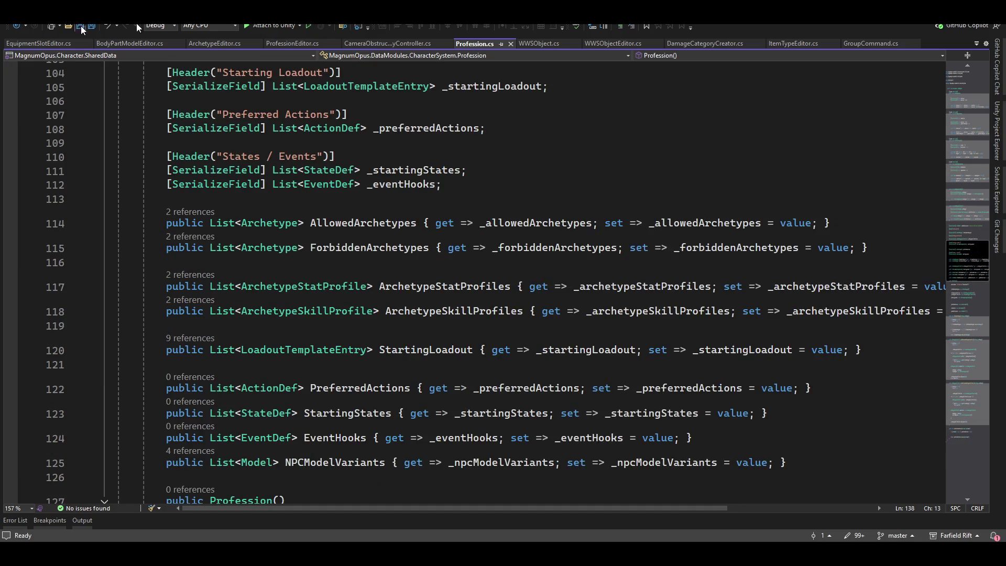
Close all open code tabs in Visual Studio and cancel Unity's stuck script compilation
{"action": "right_click", "coordinate": [938, 42]}
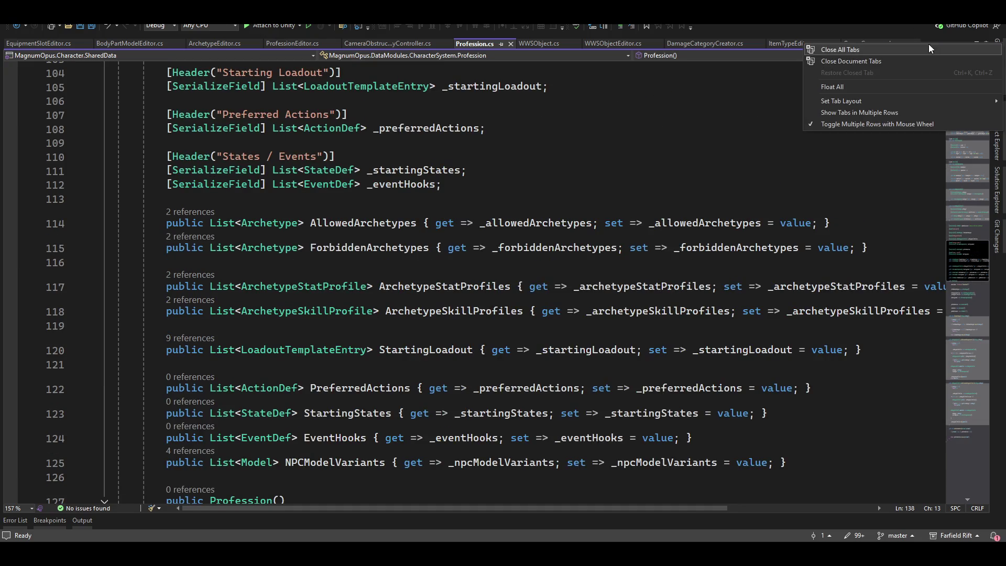
{"action": "left_click", "coordinate": [851, 50]}
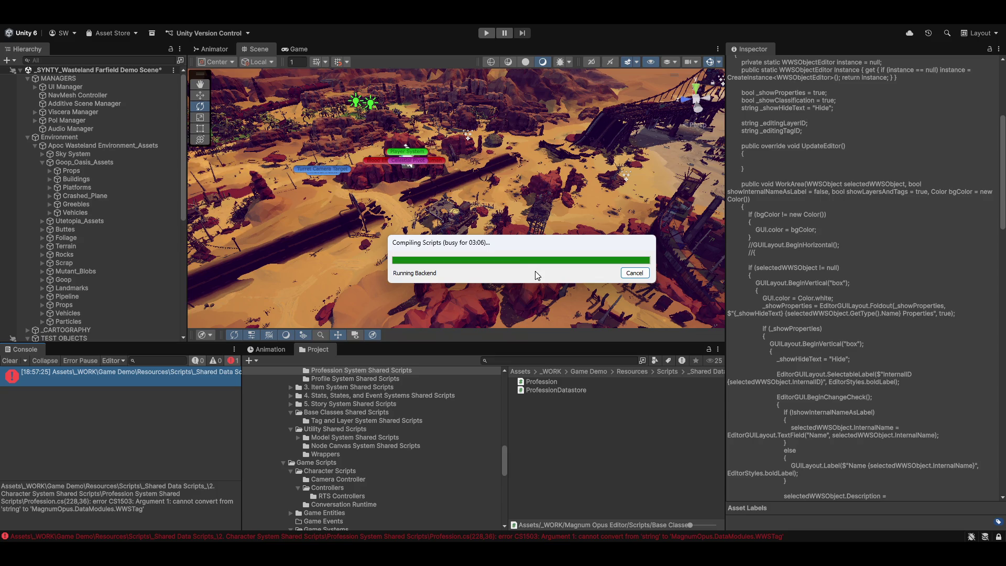
{"action": "left_click", "coordinate": [629, 535]}
{"action": "left_click_drag", "start_coordinate": [529, 242], "coordinate": [457, 199]}
{"action": "left_click", "coordinate": [562, 229]}
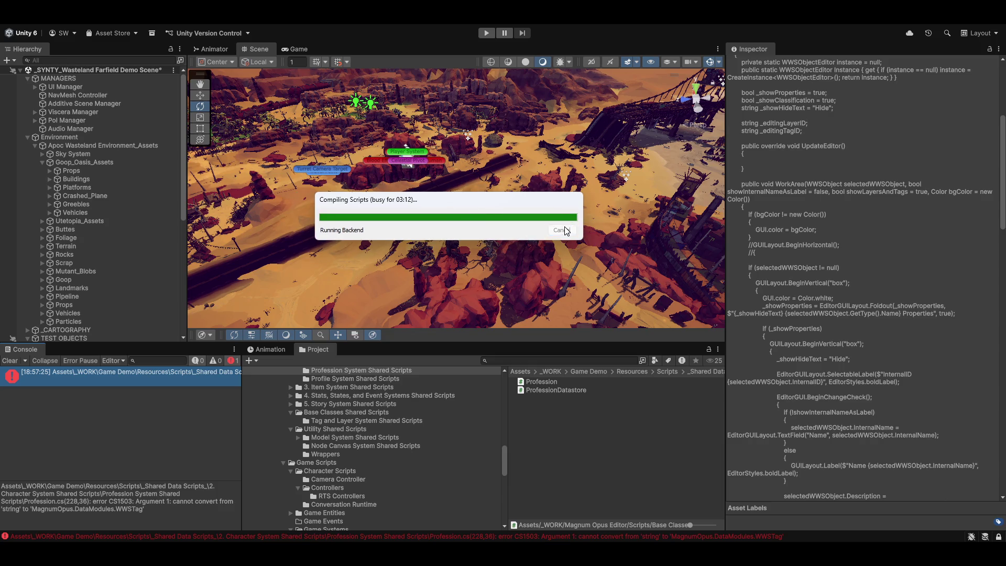
{"action": "left_click_drag", "start_coordinate": [417, 201], "coordinate": [431, 204]}
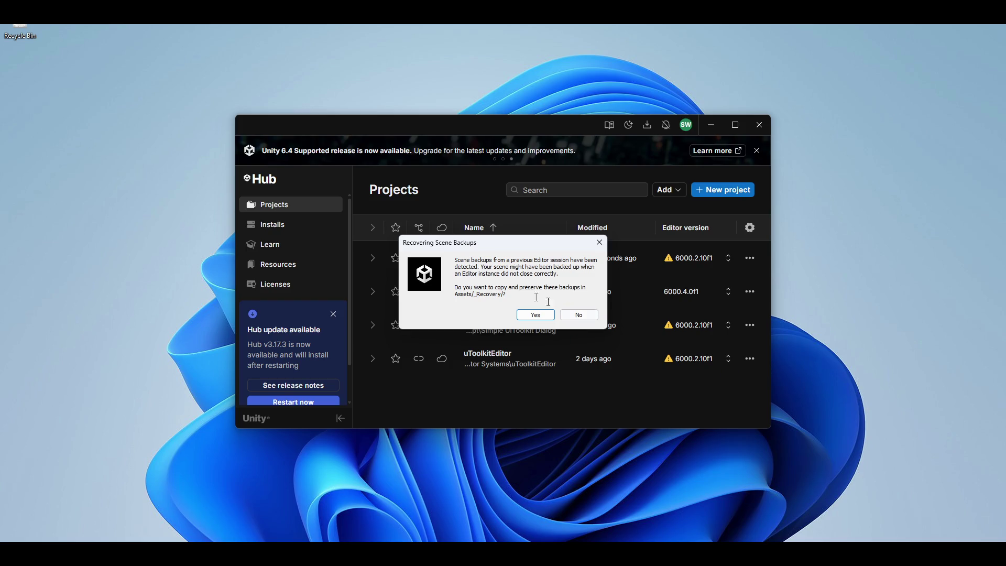
Reopen Farfield Rift without scene backups, close the Hub, empty the 30-item Recycle Bin, close Sidekick
{"action": "left_click", "coordinate": [579, 315]}
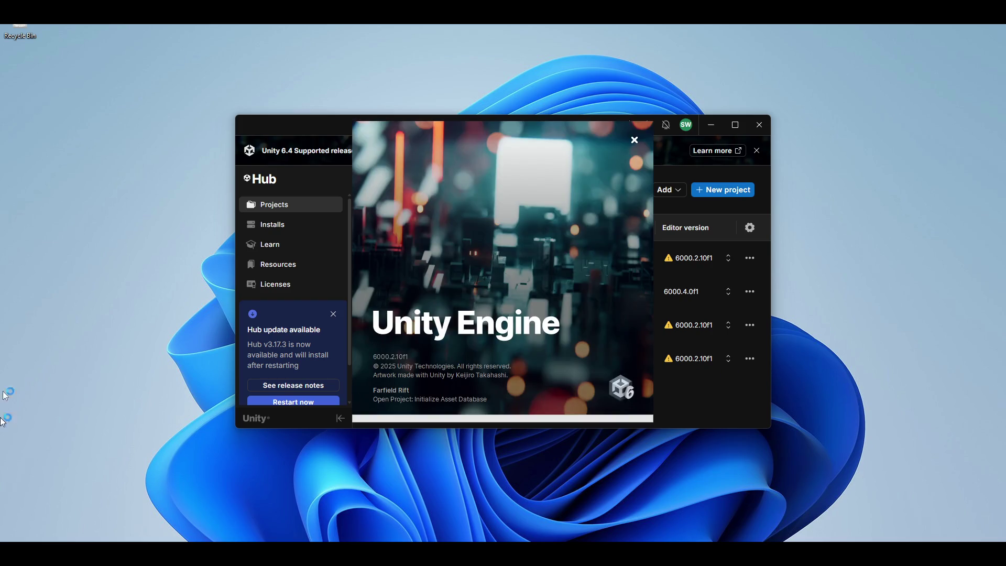
{"action": "left_click", "coordinate": [759, 124]}
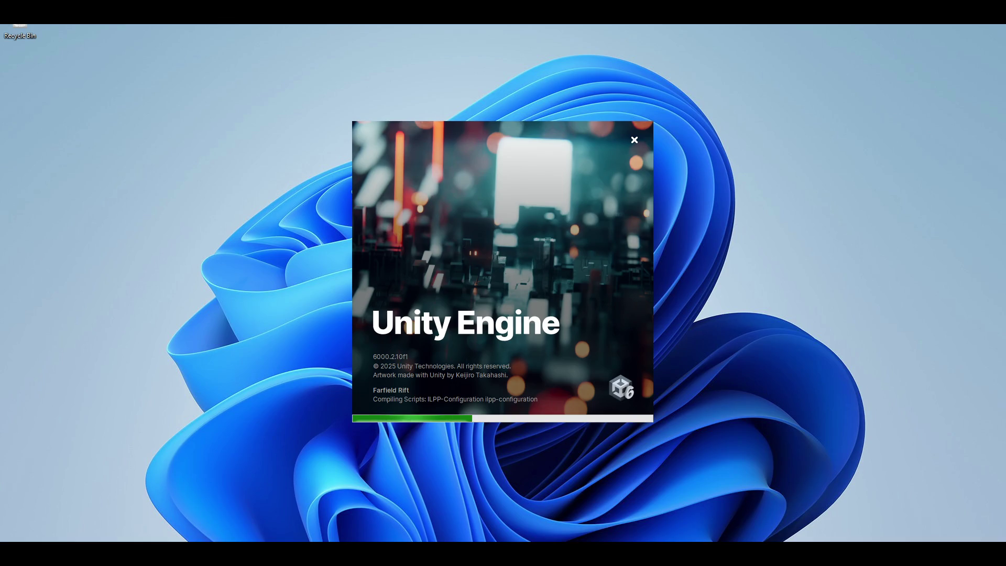
{"action": "right_click", "coordinate": [21, 27]}
{"action": "left_click", "coordinate": [46, 80]}
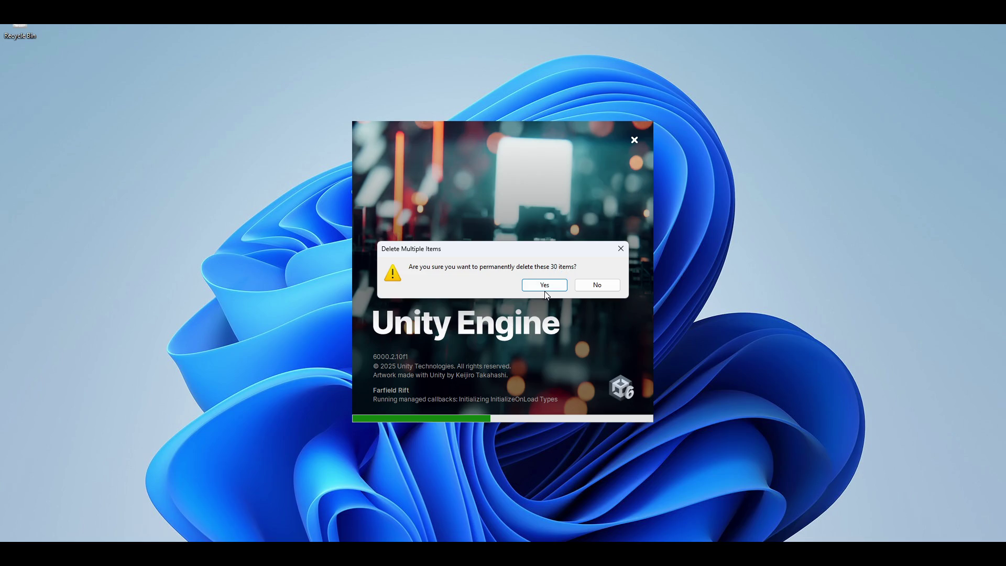
{"action": "left_click", "coordinate": [545, 289]}
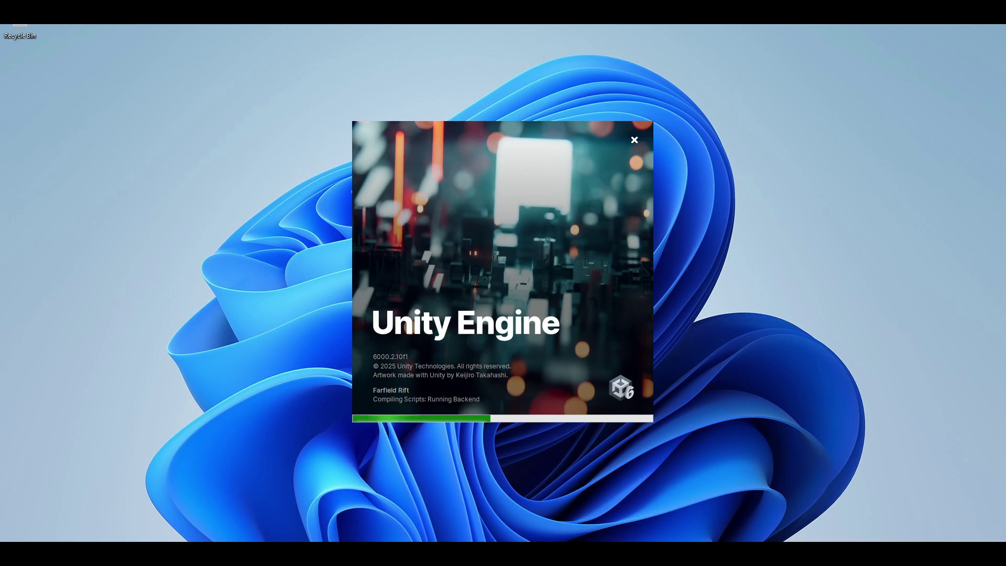
{"action": "left_click", "coordinate": [879, 553]}
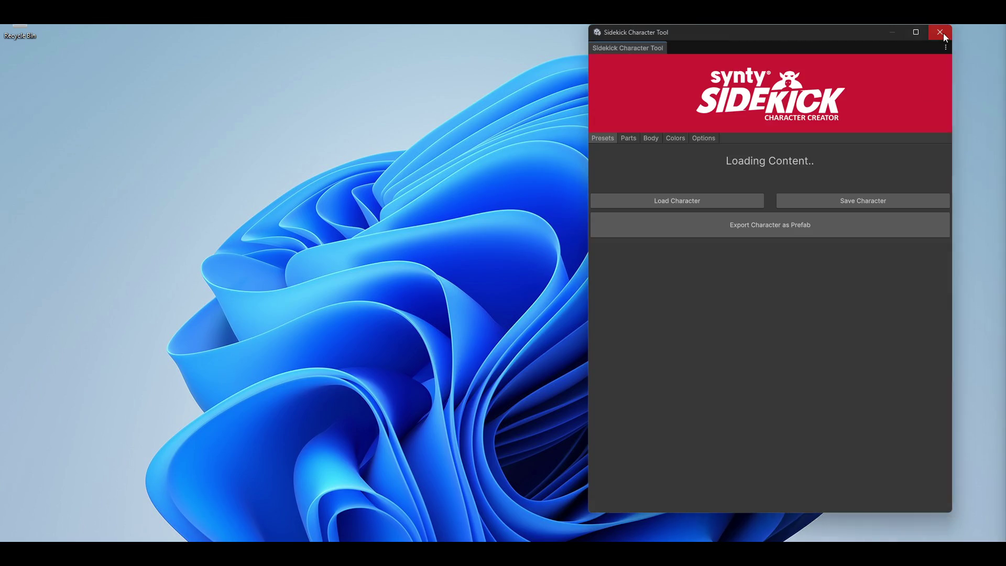
{"action": "left_click", "coordinate": [942, 32]}
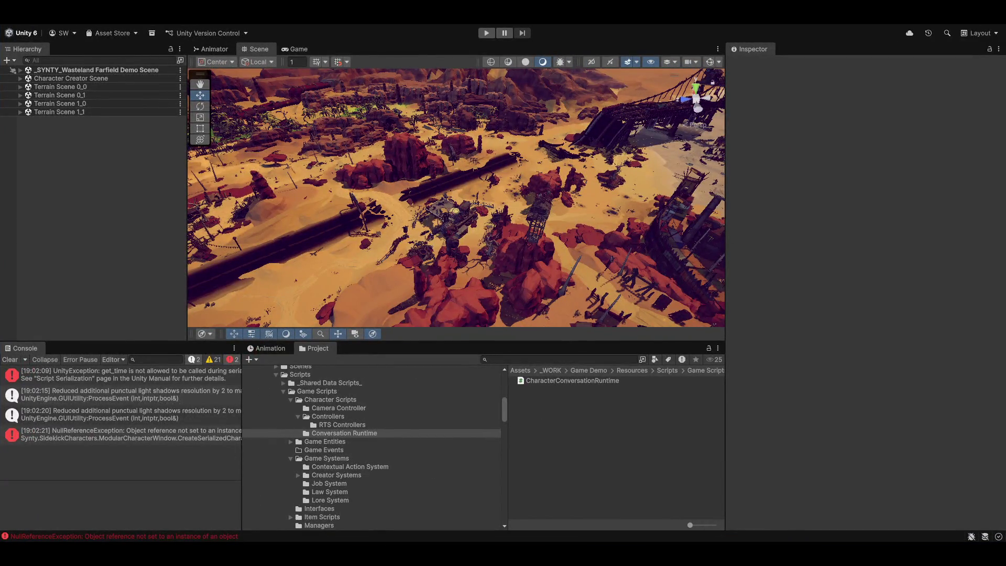
Create a new layer in the Tag and Layer Creator named 'Camera Cutaway Layer'
{"action": "left_click", "coordinate": [317, 24]}
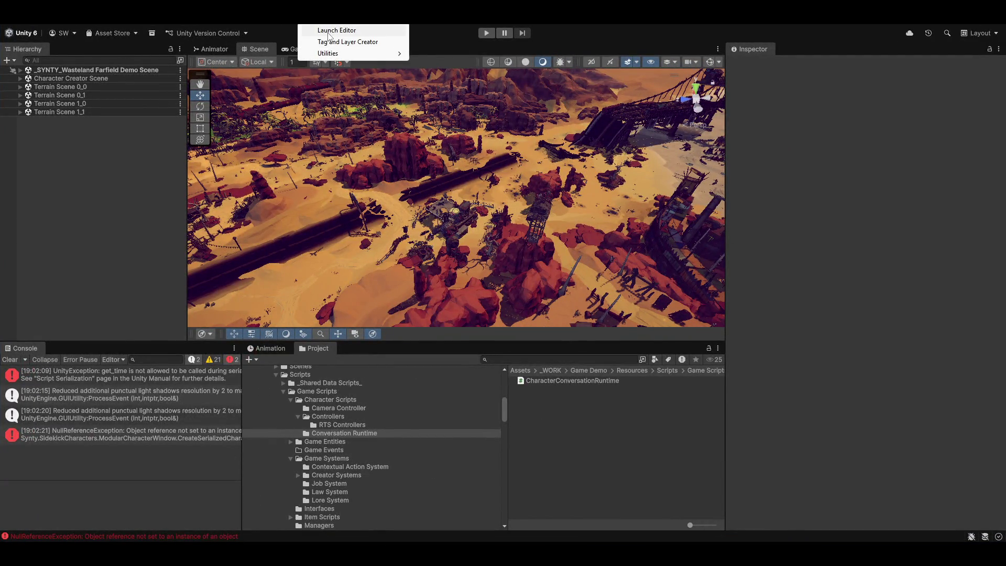
{"action": "left_click", "coordinate": [338, 42]}
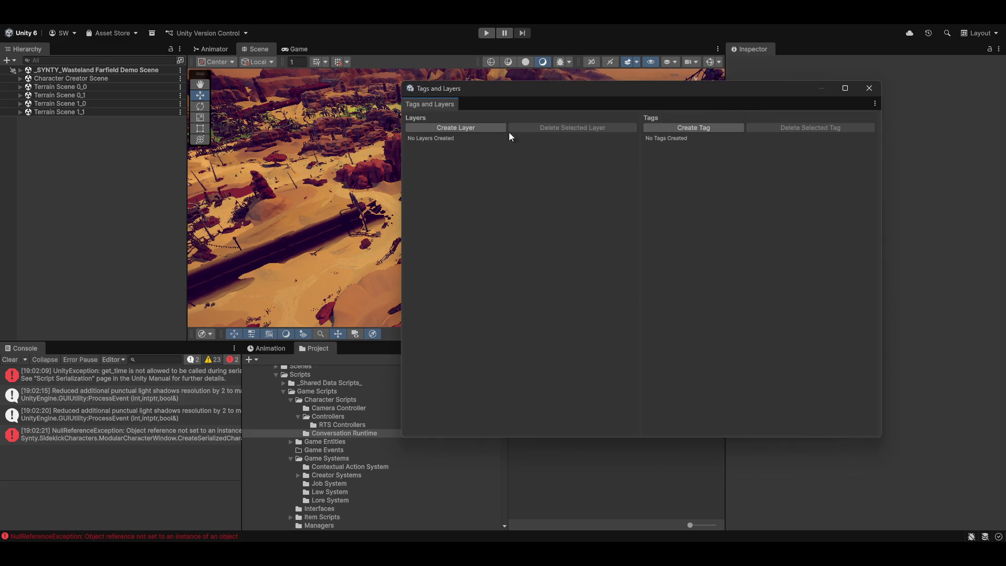
{"action": "left_click", "coordinate": [456, 127]}
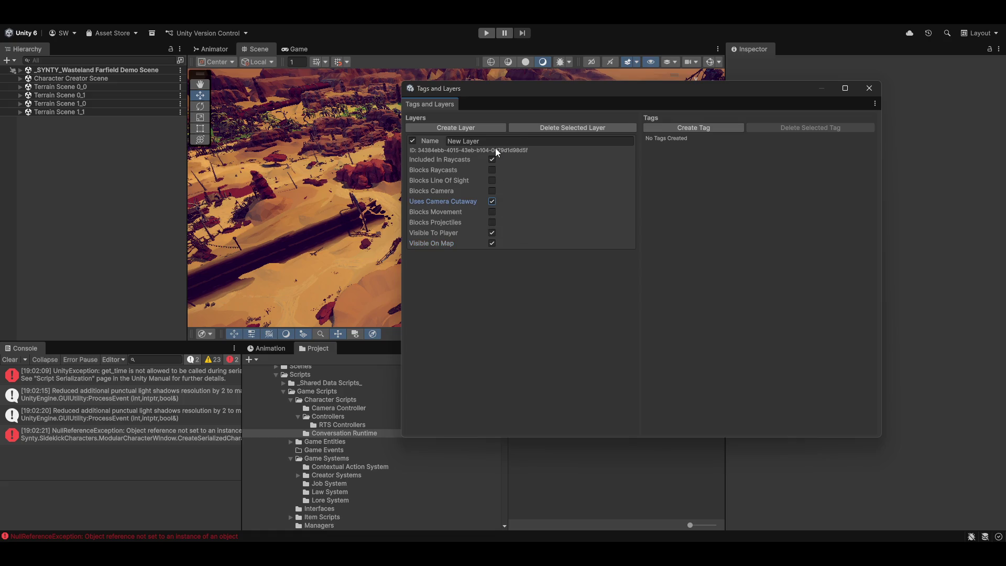
{"action": "left_click", "coordinate": [544, 140]}
{"action": "left_click", "coordinate": [10, 359]}
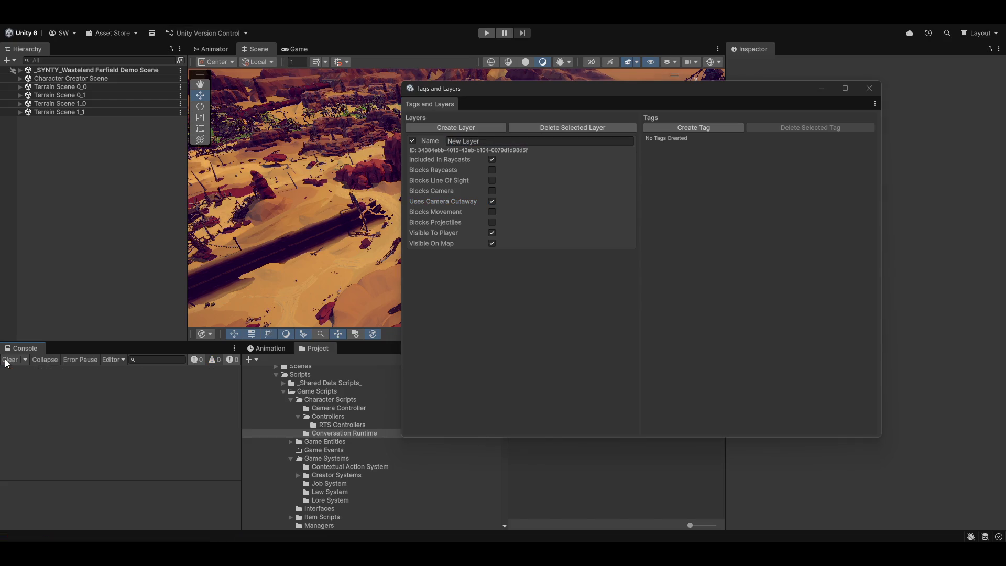
{"action": "left_click", "coordinate": [19, 69]}
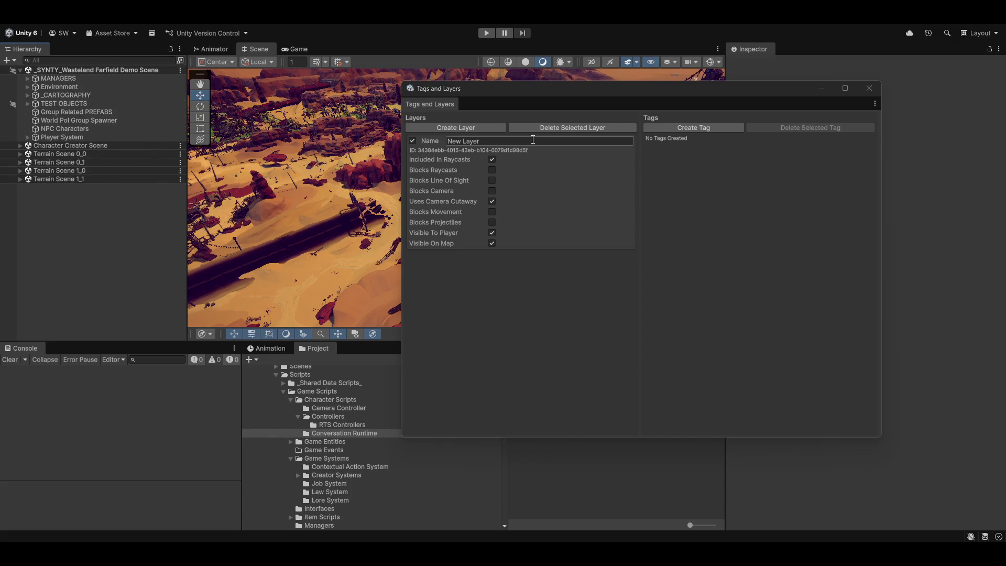
{"action": "left_click", "coordinate": [590, 140]}
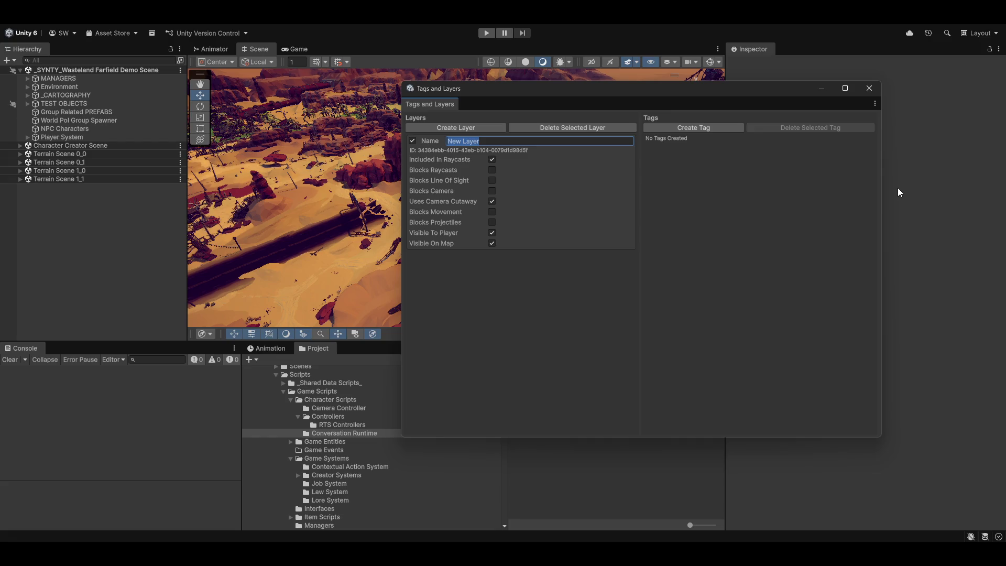
{"action": "type", "text": "Camera Cut"}
{"action": "type", "text": "away Lay"}
{"action": "type", "text": "er"}
Make the layer block projectiles and line of sight, close the window, and launch the custom editor
{"action": "left_click", "coordinate": [492, 222]}
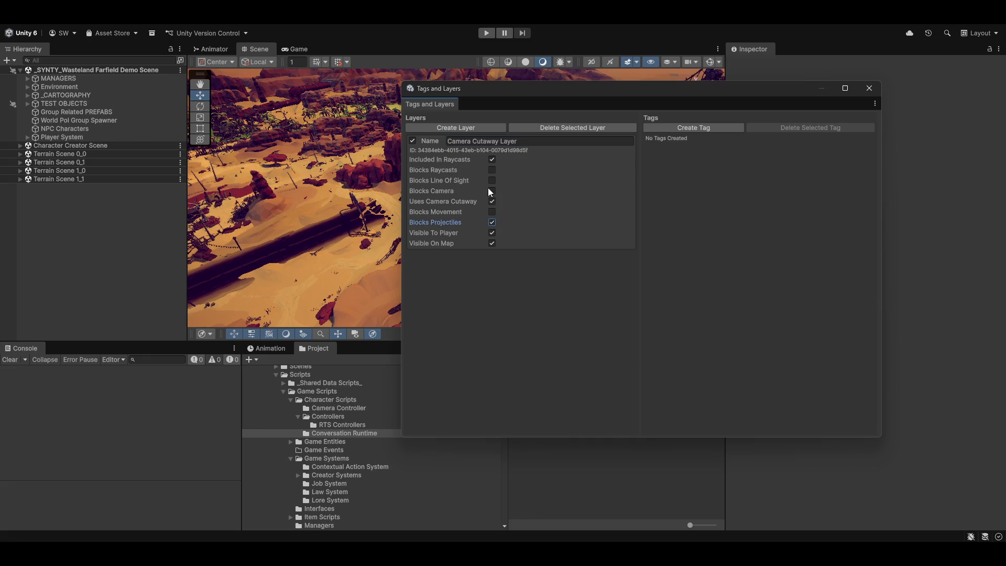
{"action": "left_click", "coordinate": [492, 181]}
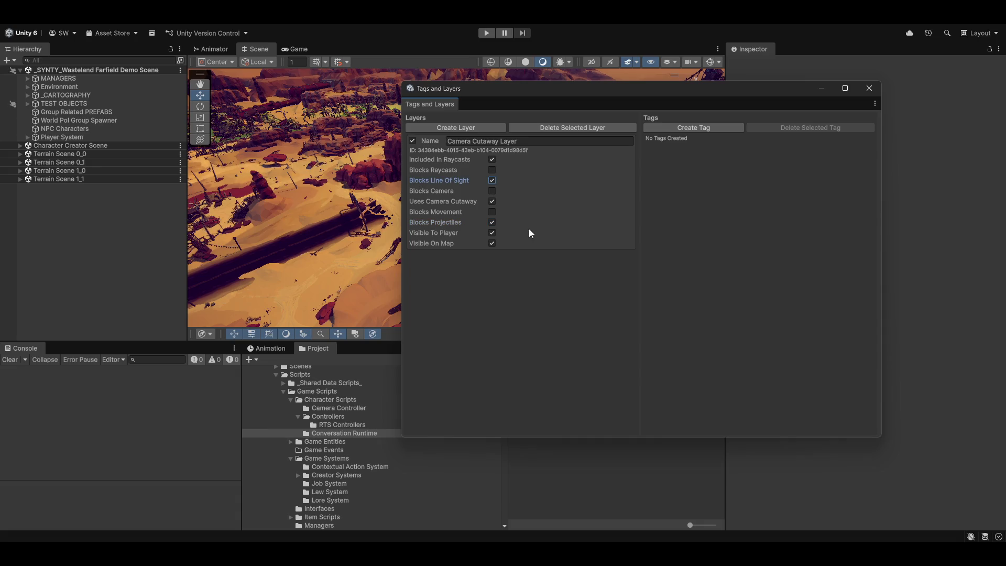
{"action": "left_click", "coordinate": [877, 86]}
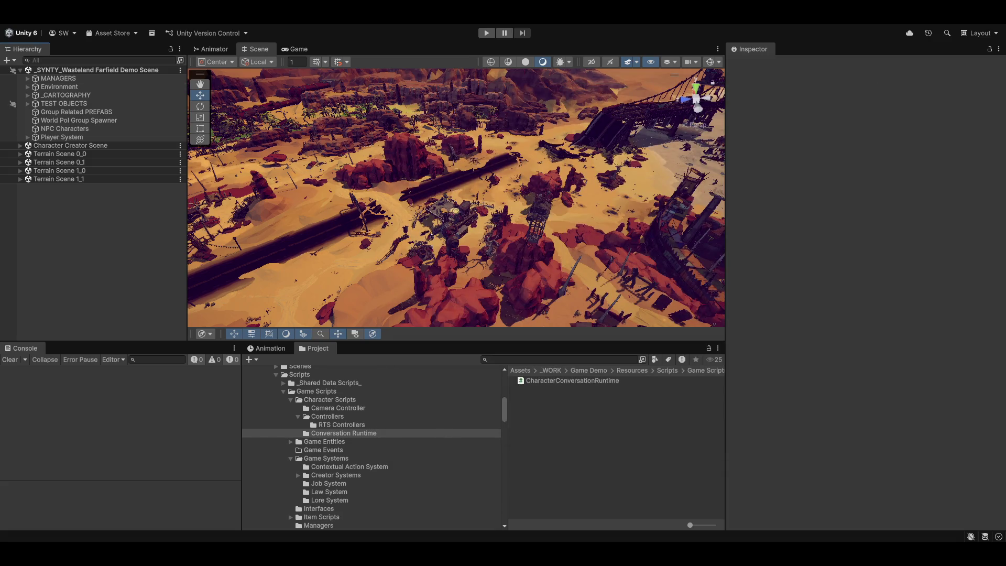
{"action": "left_click", "coordinate": [350, 25]}
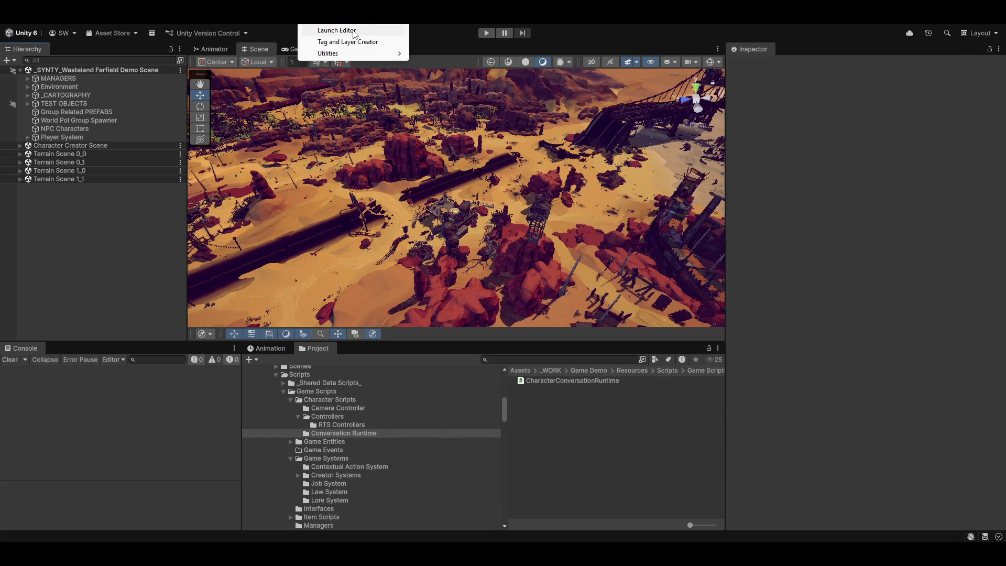
{"action": "left_click", "coordinate": [352, 30]}
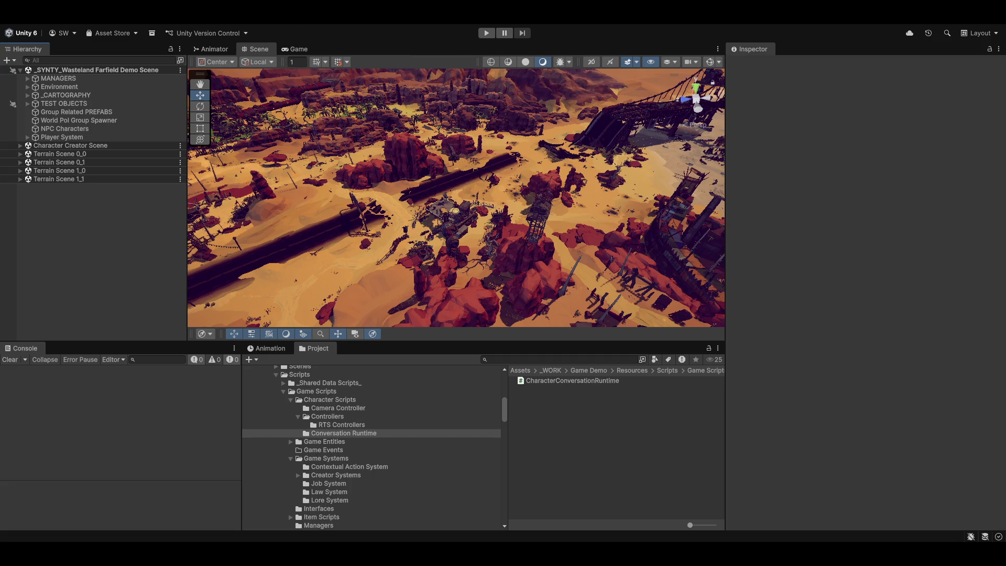